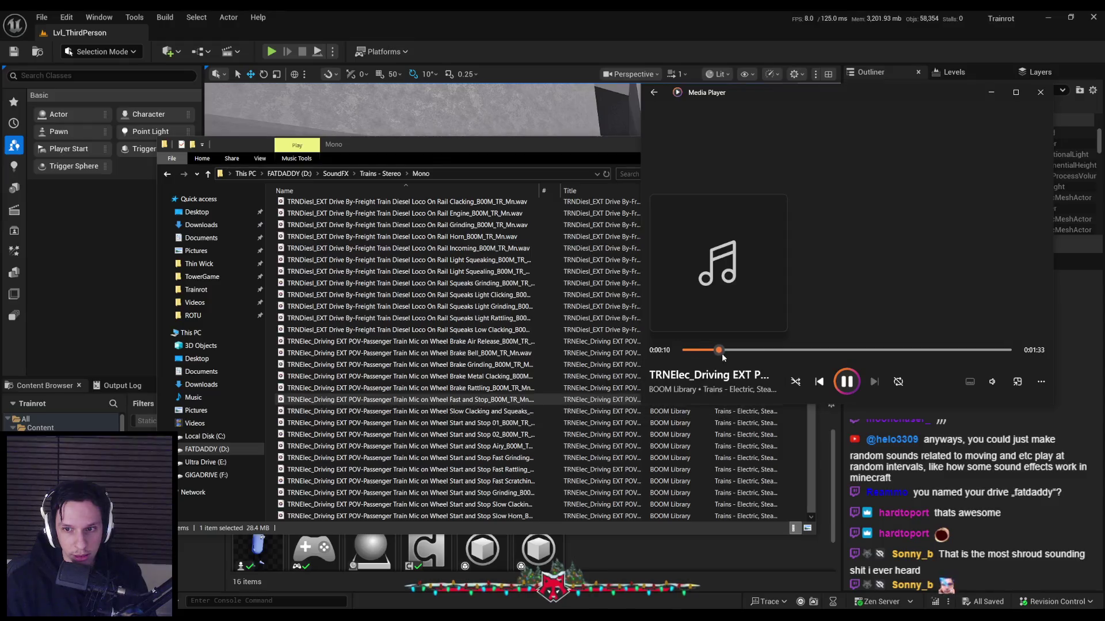
Play the Start and Stop 01, Fast Grinding, Grinding and Wheel Brake Rattling recordings, scrubbing ahead.
{"action": "double_click", "coordinate": [434, 423]}
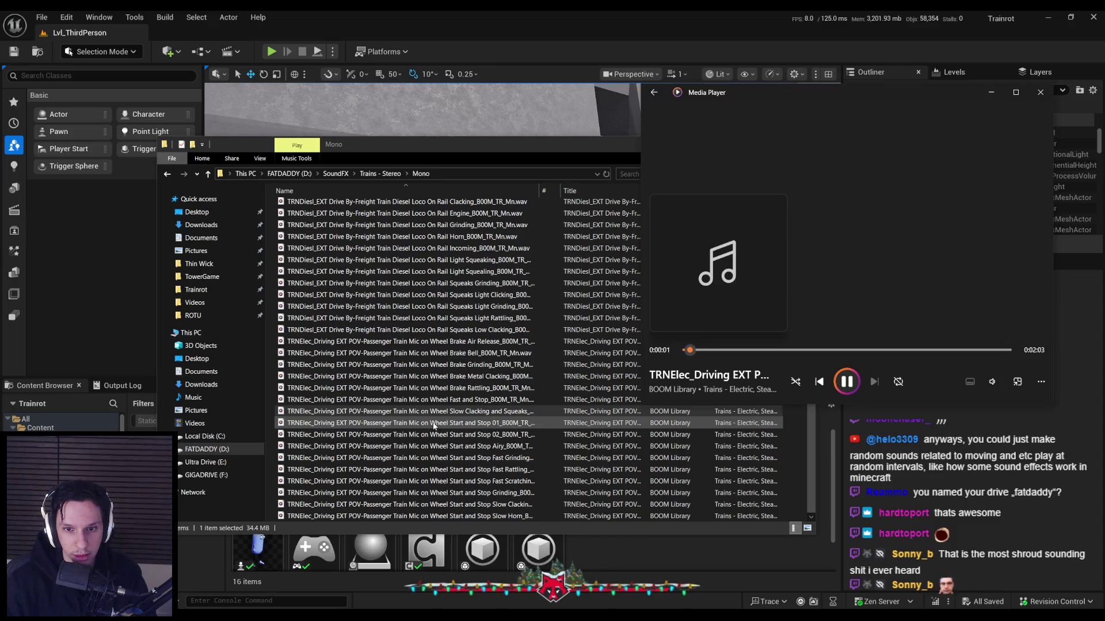
{"action": "left_click", "coordinate": [770, 350]}
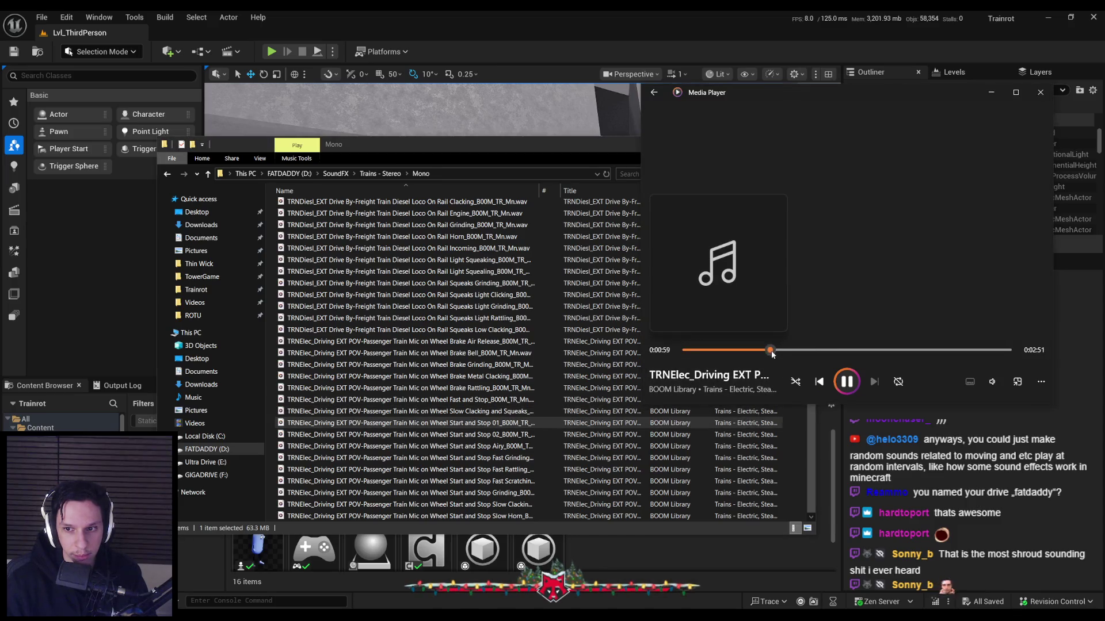
{"action": "left_click", "coordinate": [982, 350]}
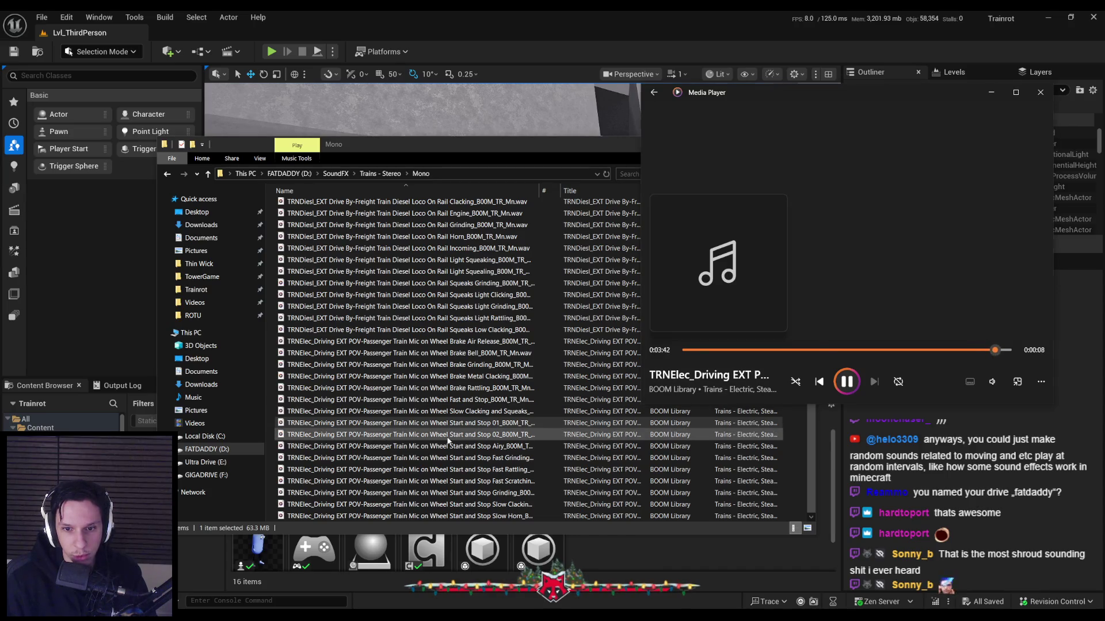
{"action": "double_click", "coordinate": [445, 458]}
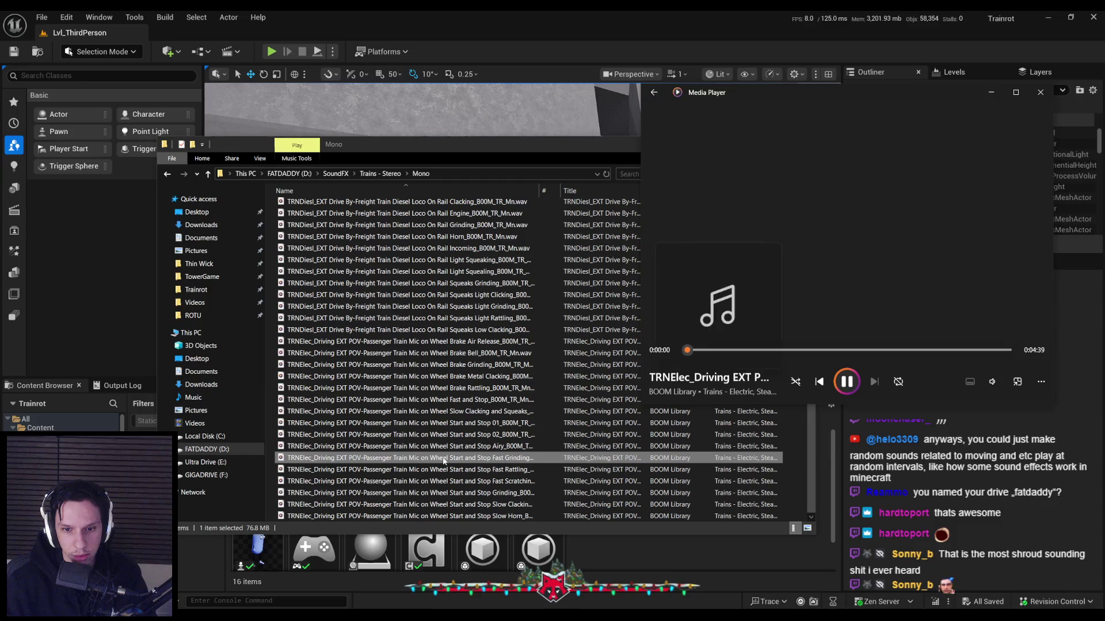
{"action": "double_click", "coordinate": [451, 493]}
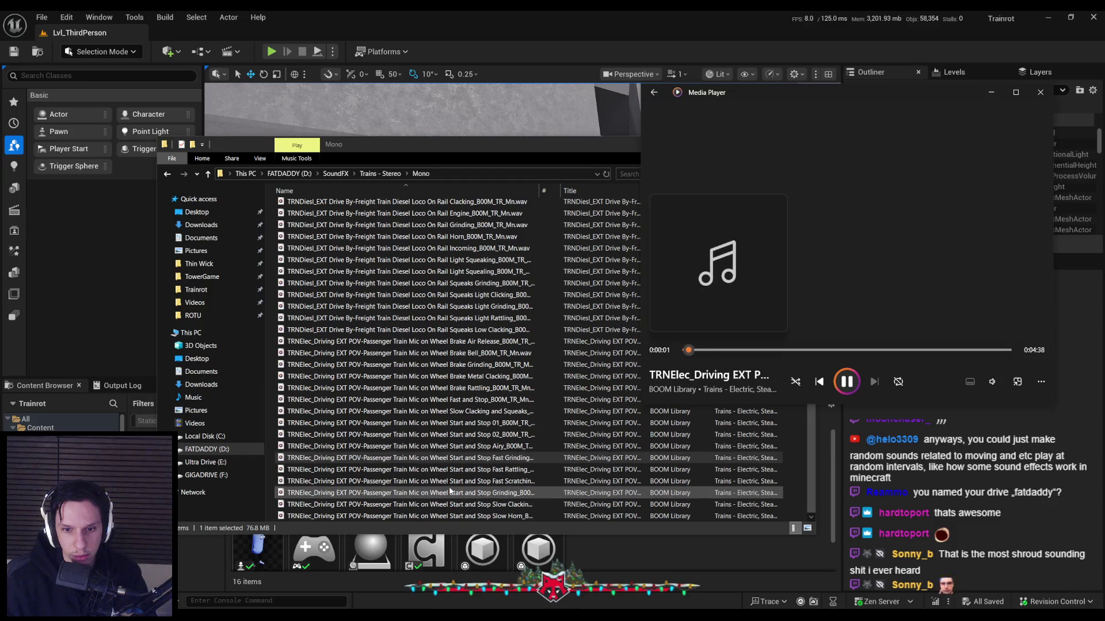
{"action": "double_click", "coordinate": [436, 389]}
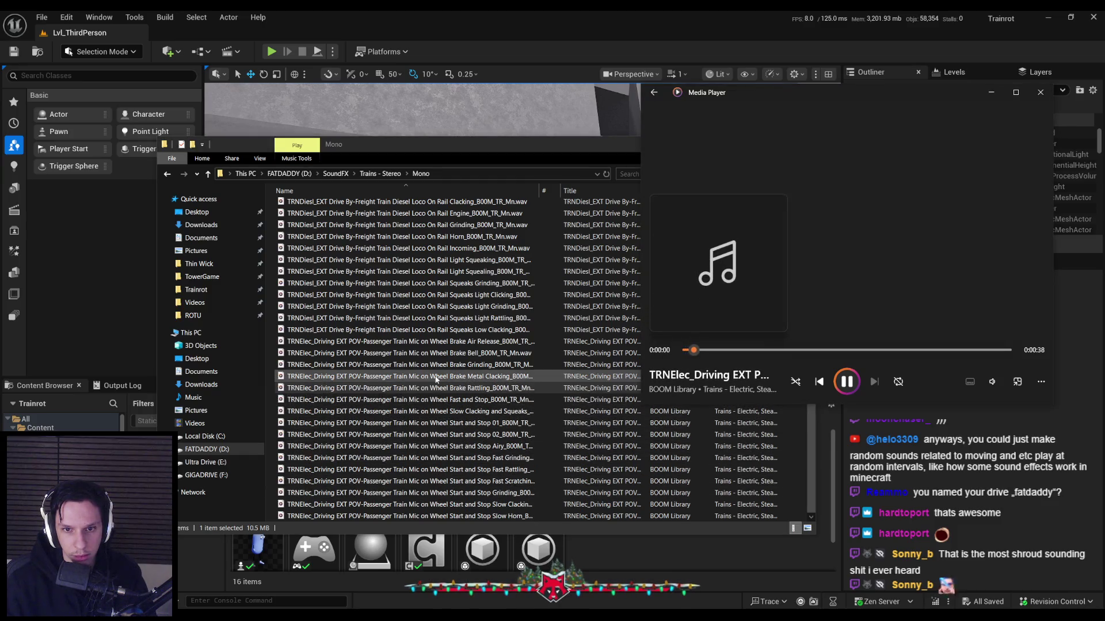
Audition the diesel Squeaks Low Clacking and Squeaks Light Rattling recordings, adjusting volume and pausing each.
{"action": "double_click", "coordinate": [438, 330]}
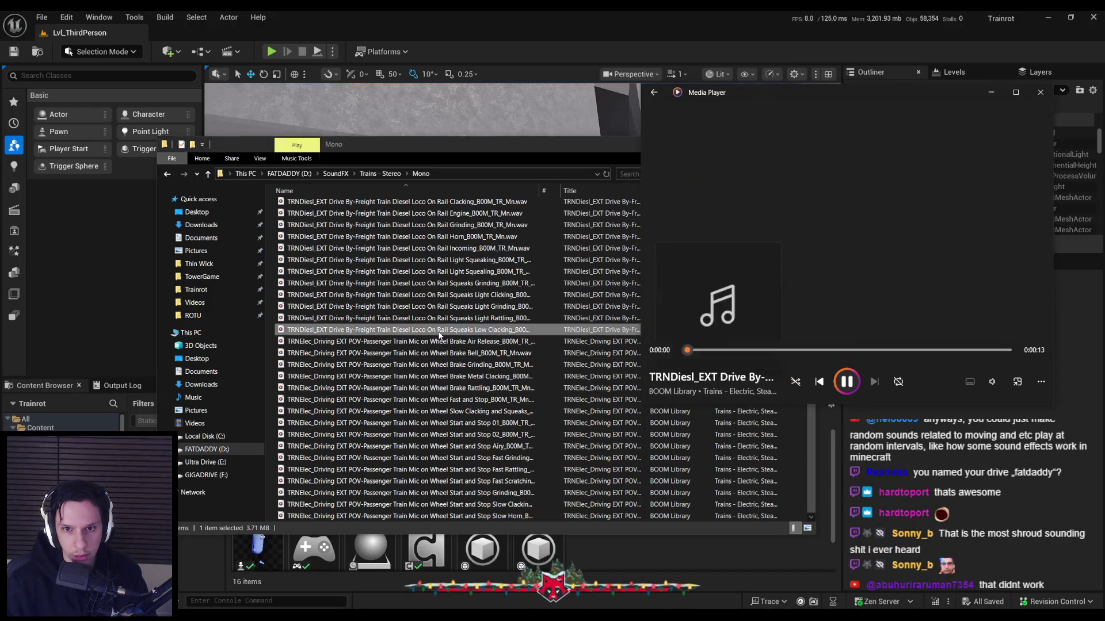
{"action": "scroll", "coordinate": [439, 334], "scroll_direction": "up", "scroll_amount": 1}
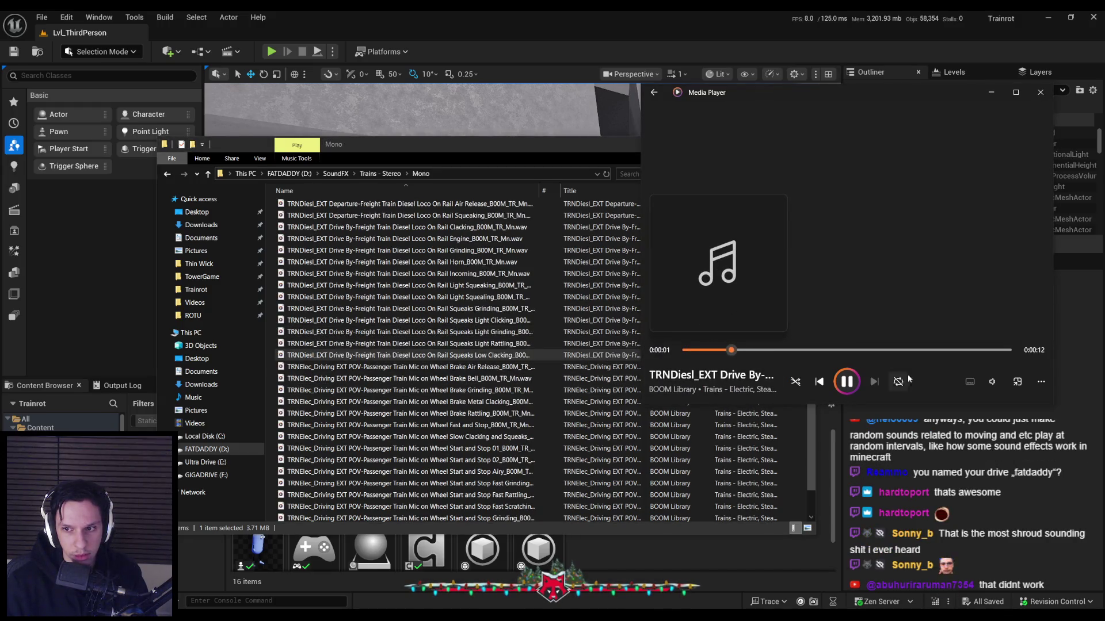
{"action": "left_click", "coordinate": [997, 382]}
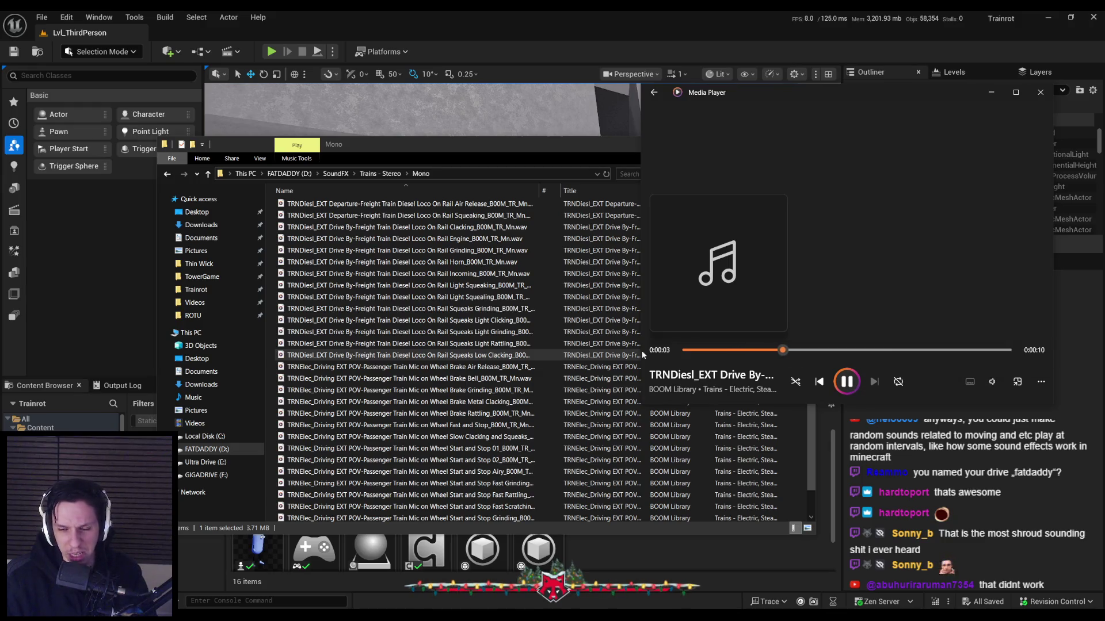
{"action": "key", "text": "space"}
{"action": "double_click", "coordinate": [472, 345]}
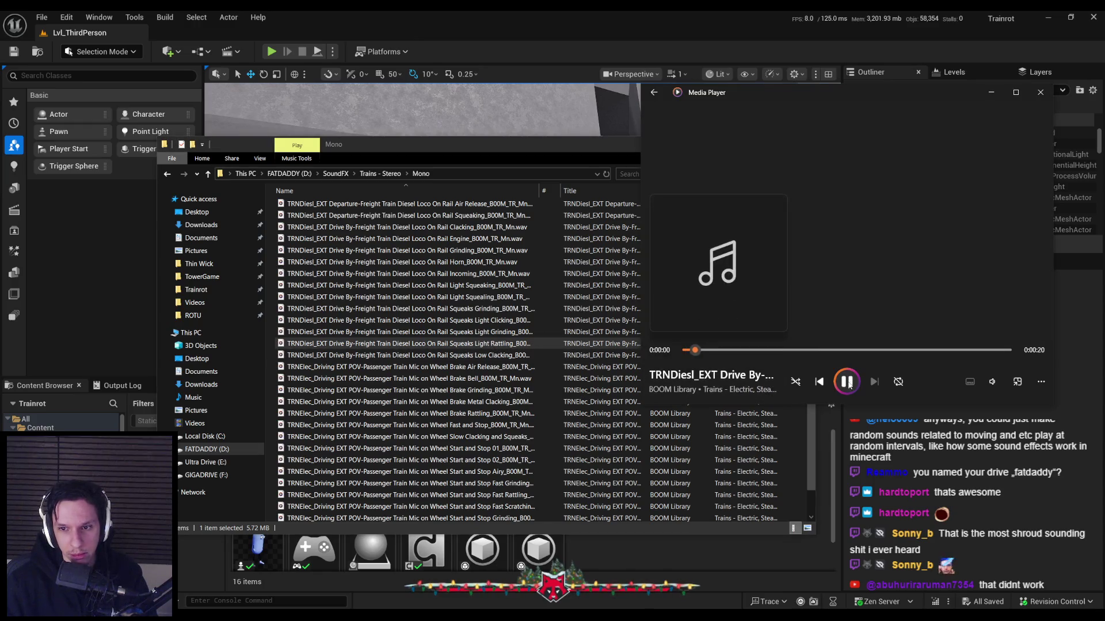
{"action": "left_click", "coordinate": [992, 381]}
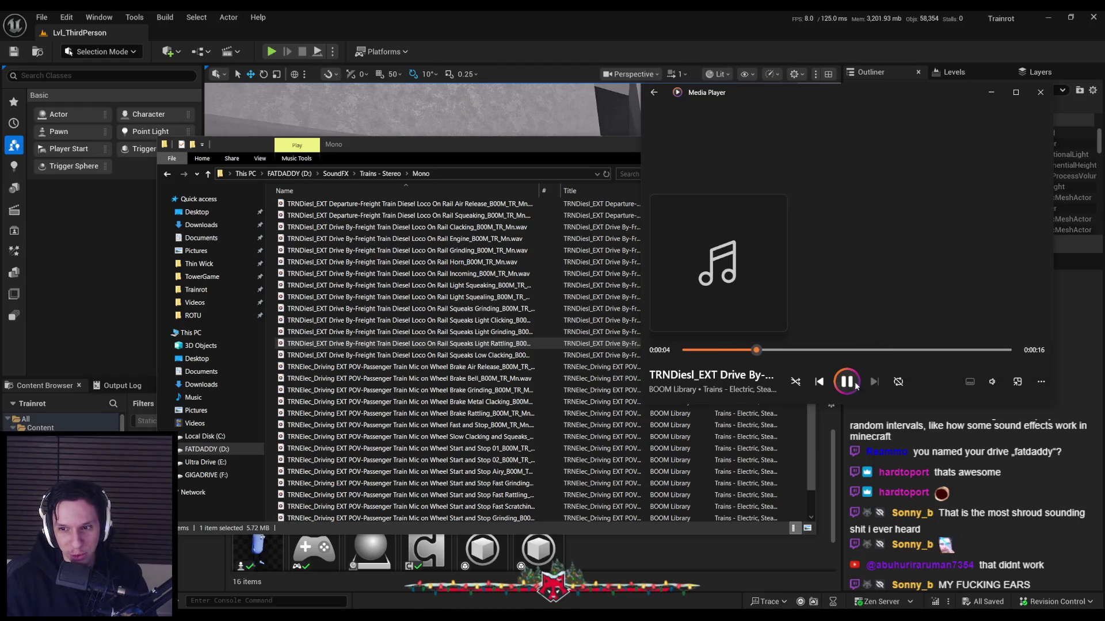
{"action": "mouse_move", "coordinate": [991, 381]}
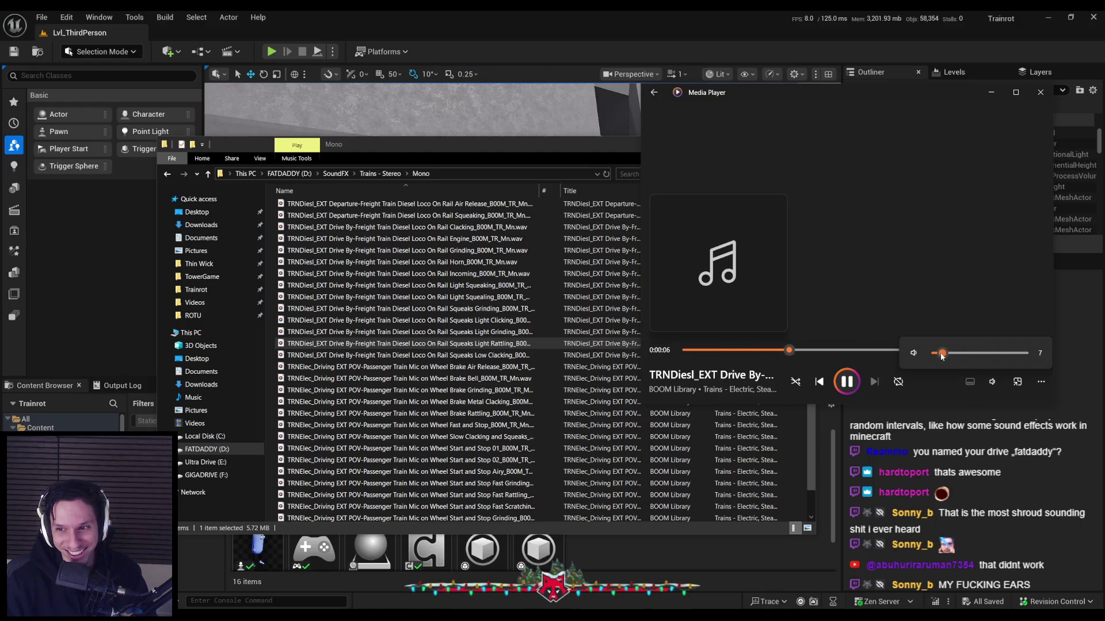
{"action": "left_click", "coordinate": [854, 384]}
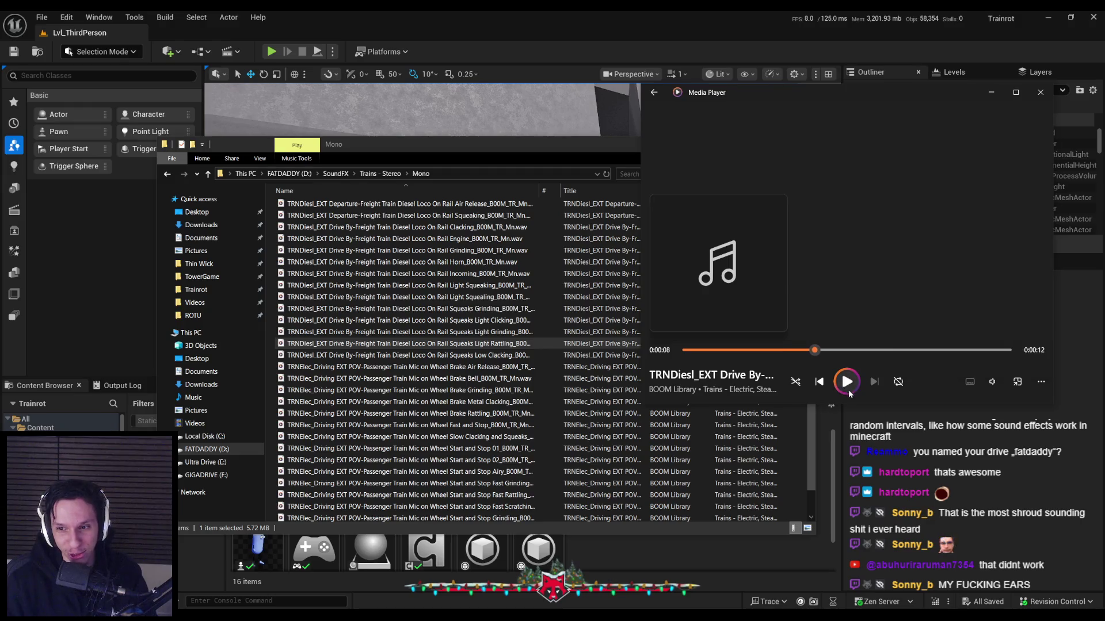
Audition Squeaks Light Grinding and Light Clicking, pause, then play the diesel Squeaks Grinding recording.
{"action": "left_click", "coordinate": [458, 341]}
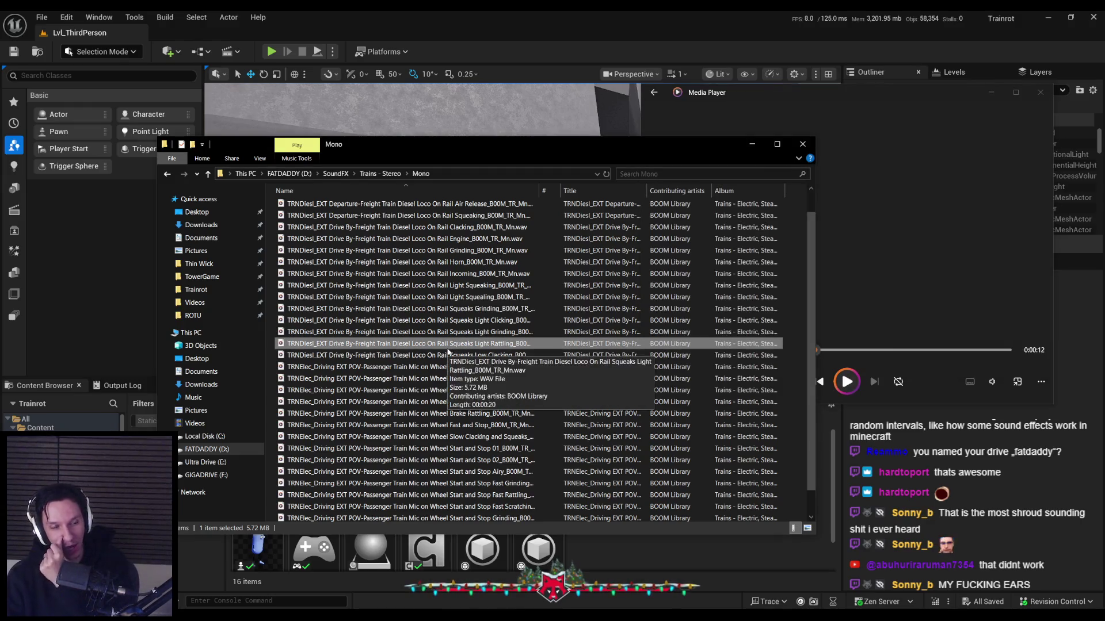
{"action": "double_click", "coordinate": [453, 333]}
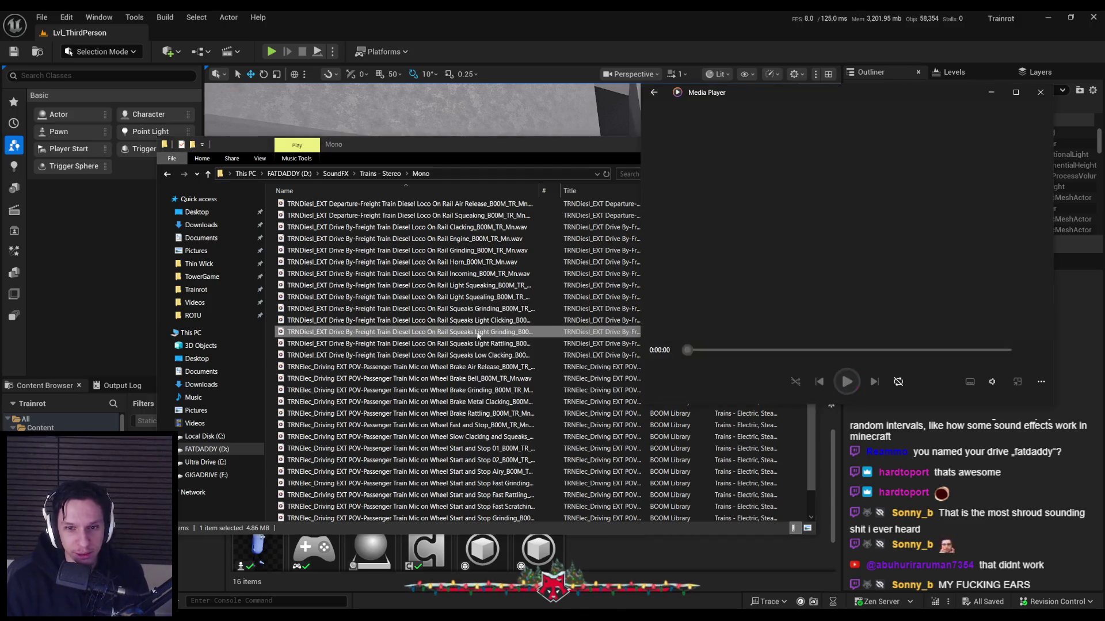
{"action": "double_click", "coordinate": [470, 321]}
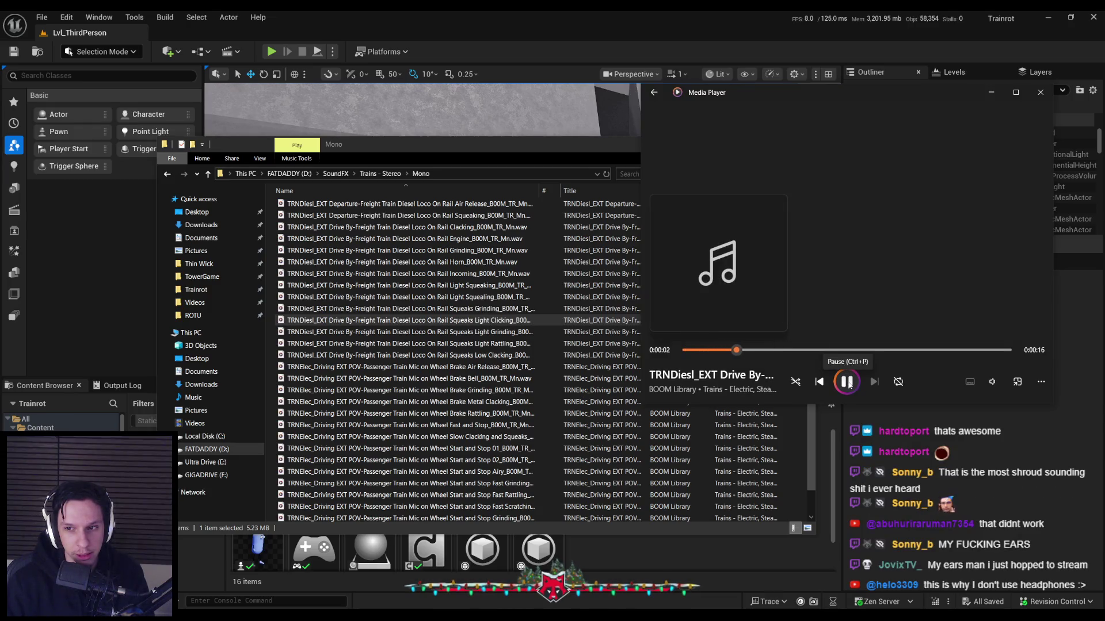
{"action": "left_click", "coordinate": [847, 383]}
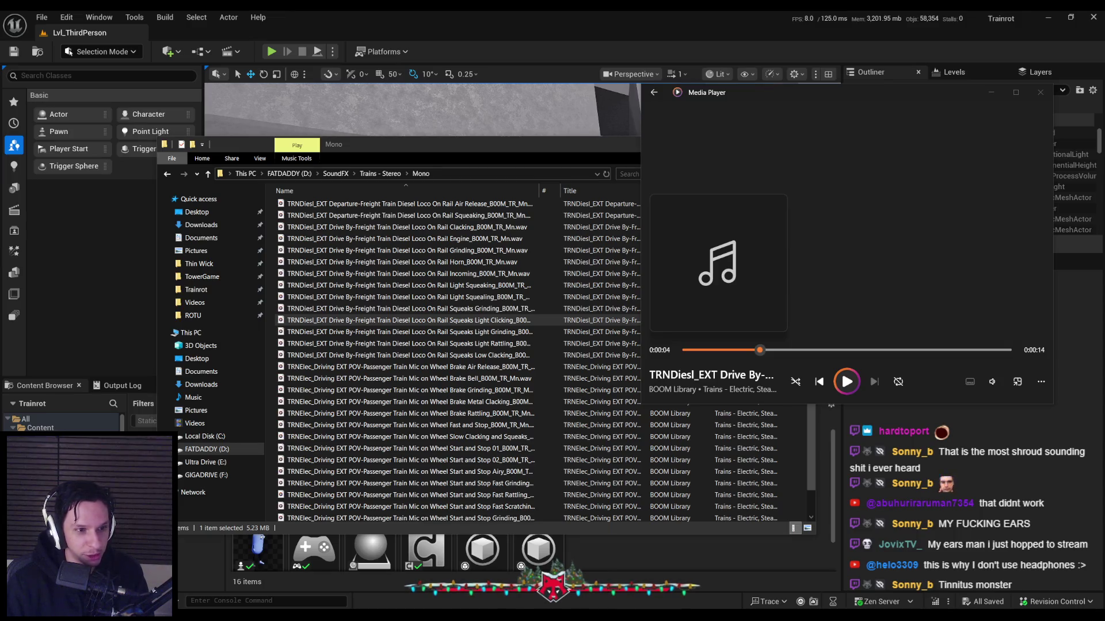
{"action": "left_click", "coordinate": [410, 367]}
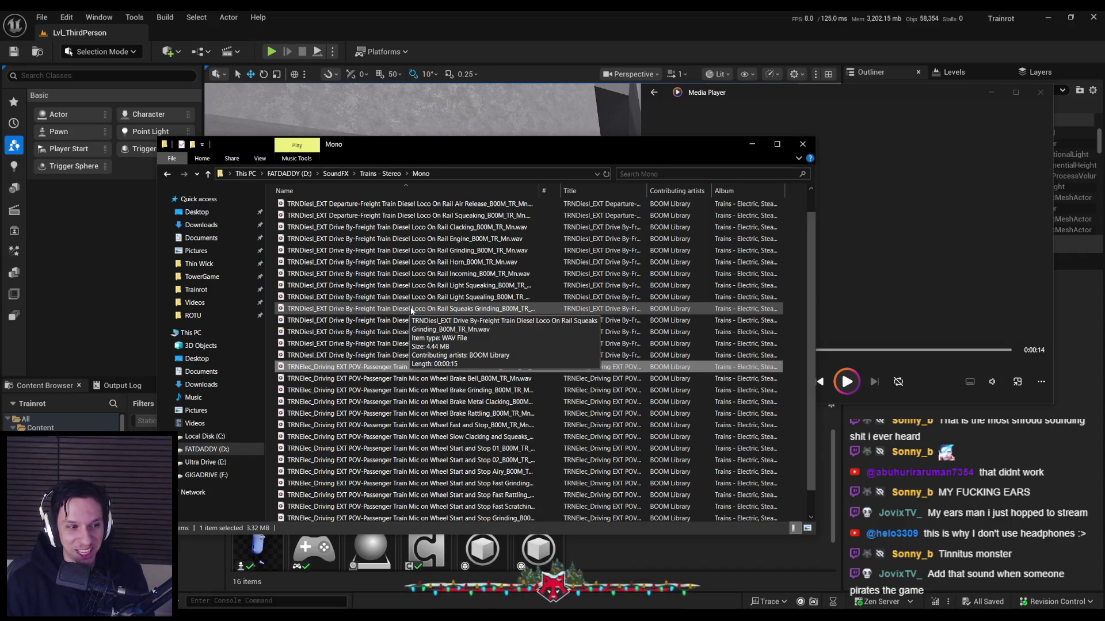
{"action": "double_click", "coordinate": [411, 311]}
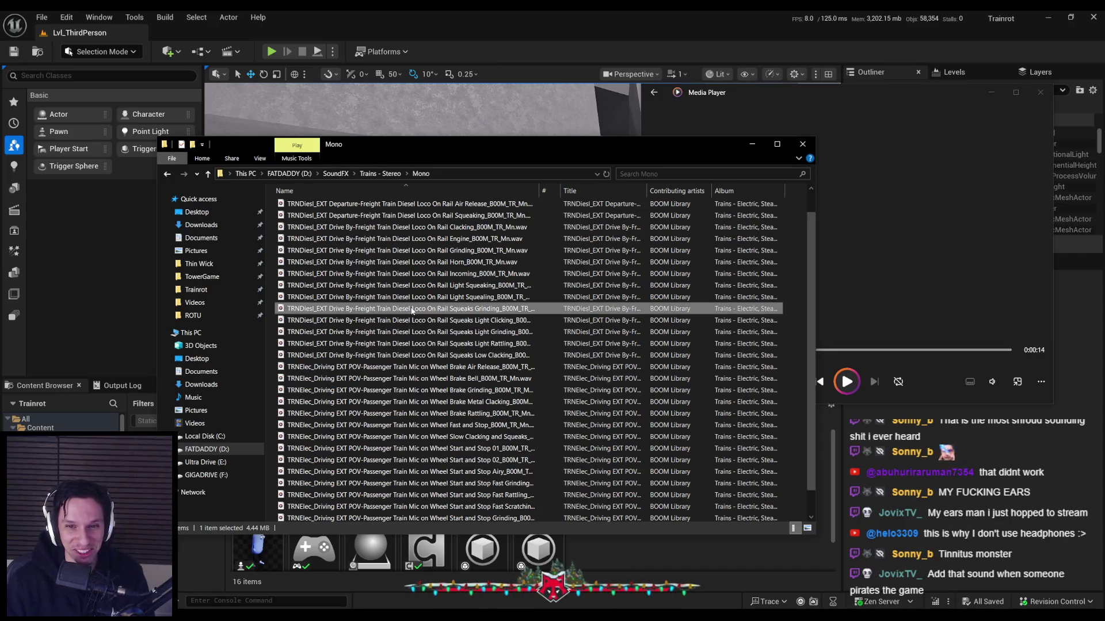
Lower the playback volume to 12, play the diesel Engine recording, then pause it.
{"action": "left_click", "coordinate": [992, 382]}
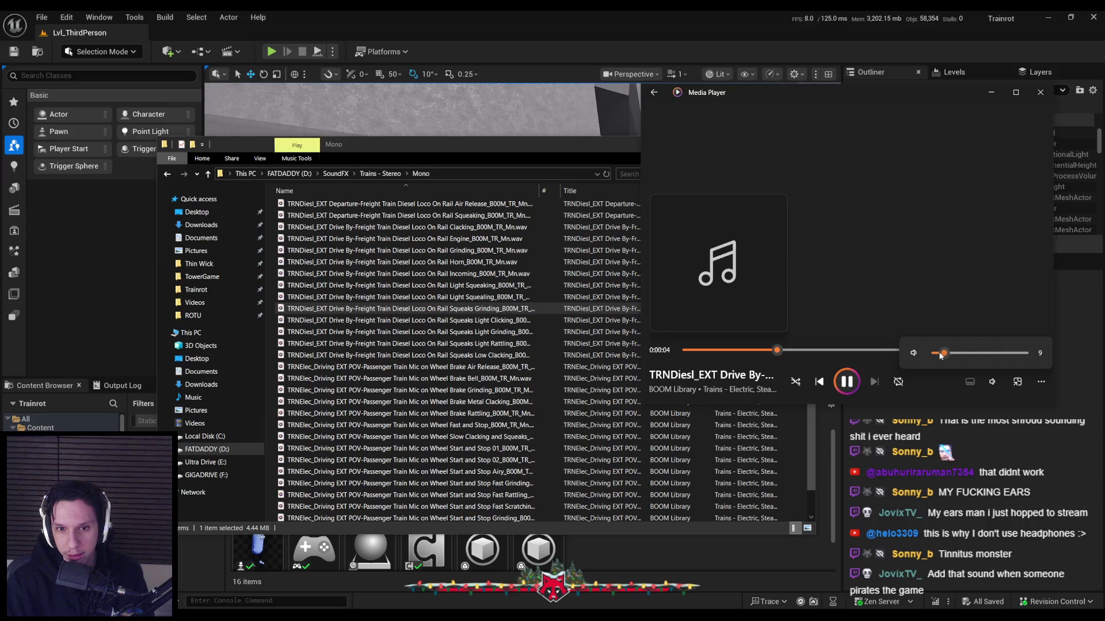
{"action": "left_click_drag", "start_coordinate": [951, 356], "coordinate": [950, 357]}
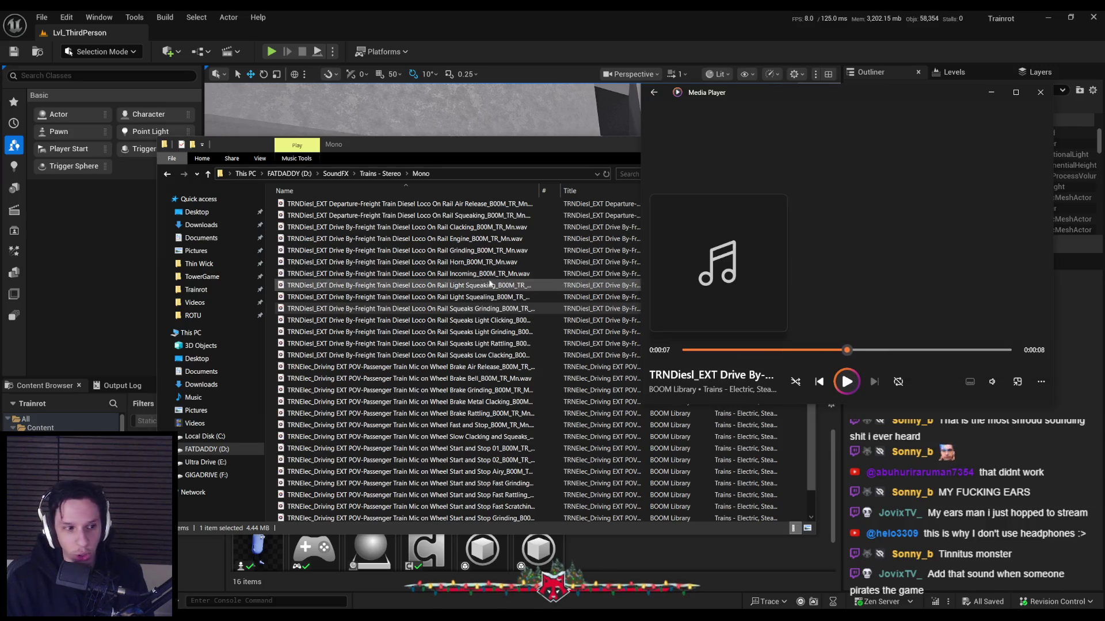
{"action": "left_click", "coordinate": [497, 299]}
{"action": "left_click", "coordinate": [496, 298]}
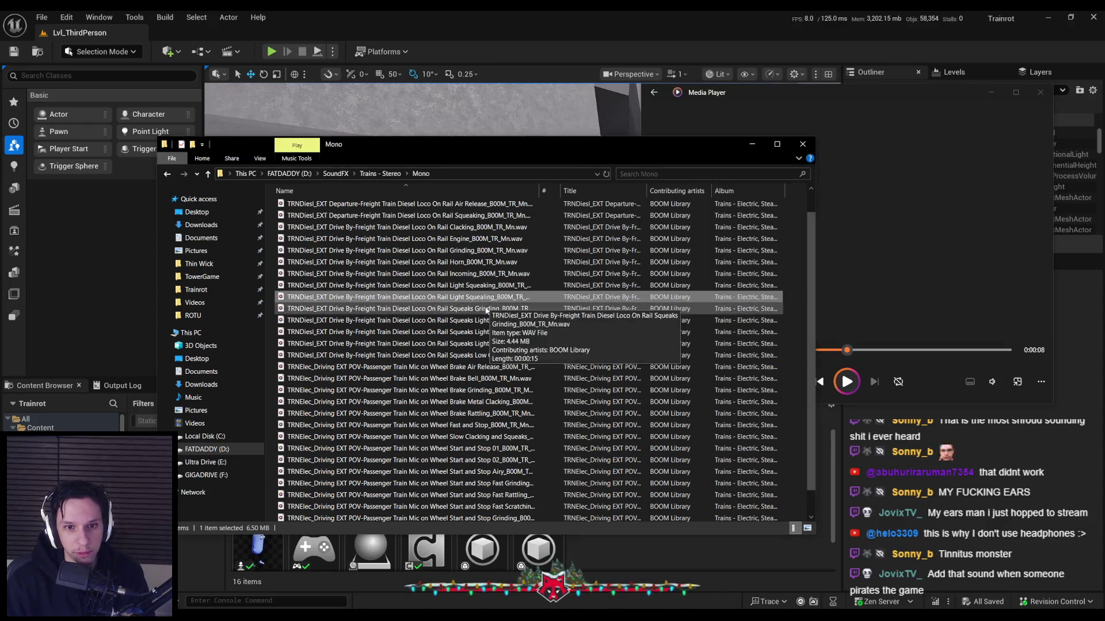
{"action": "scroll", "coordinate": [473, 294], "scroll_direction": "up", "scroll_amount": 1}
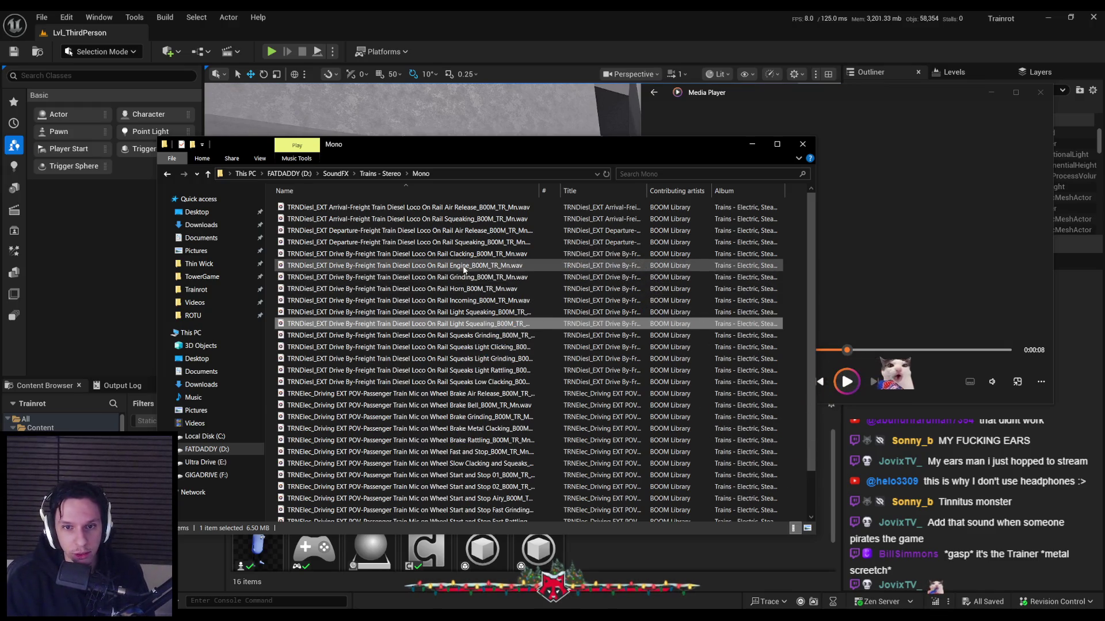
{"action": "double_click", "coordinate": [468, 265]}
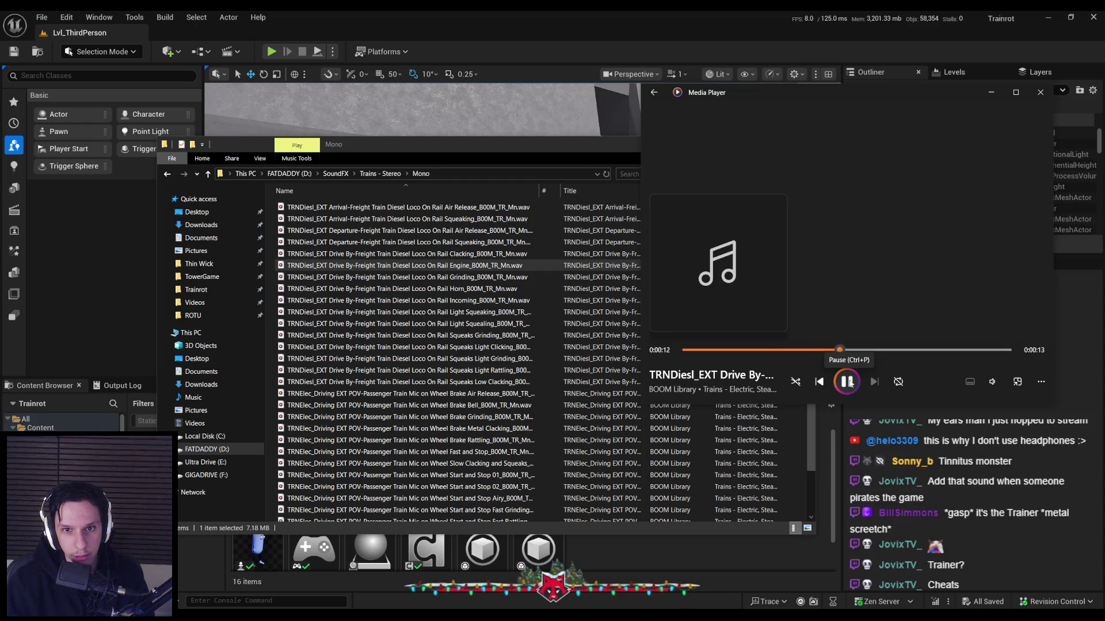
{"action": "left_click", "coordinate": [846, 382]}
{"action": "left_click", "coordinate": [403, 253]}
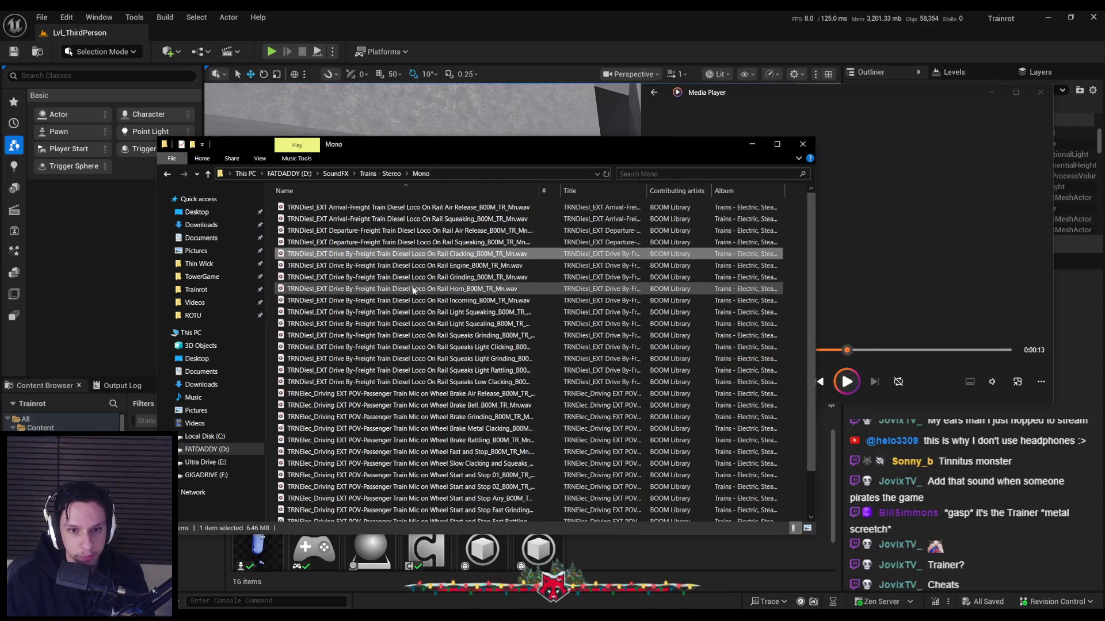
{"action": "scroll", "coordinate": [413, 296], "scroll_direction": "down", "scroll_amount": 2}
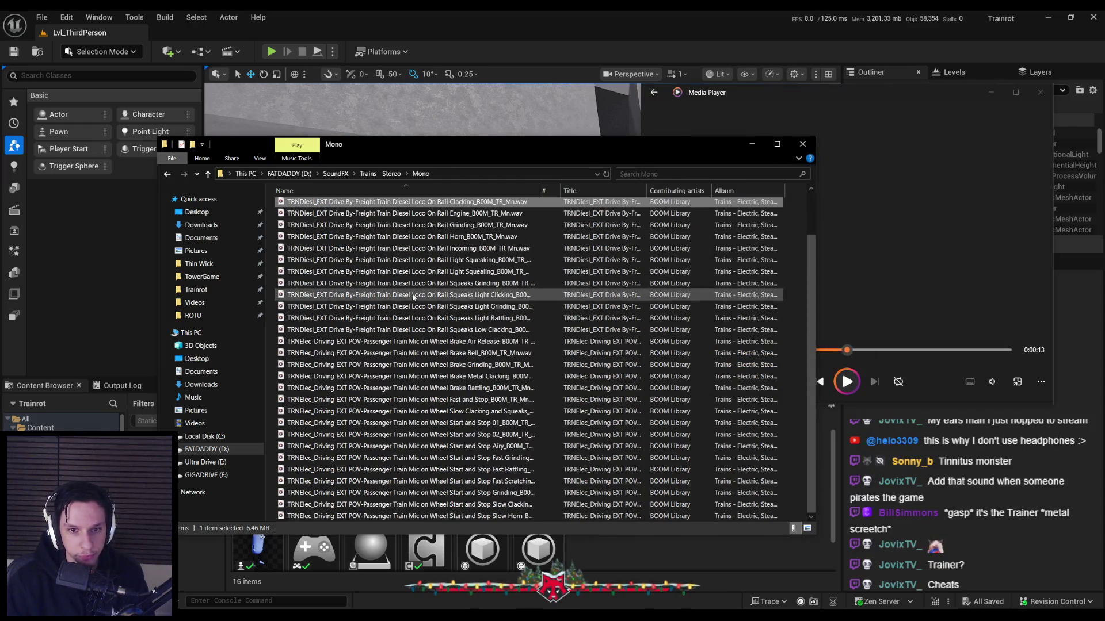
Play the Brake Air Release, Brake Grinding and Wheel Brake Rattling recordings.
{"action": "double_click", "coordinate": [414, 341]}
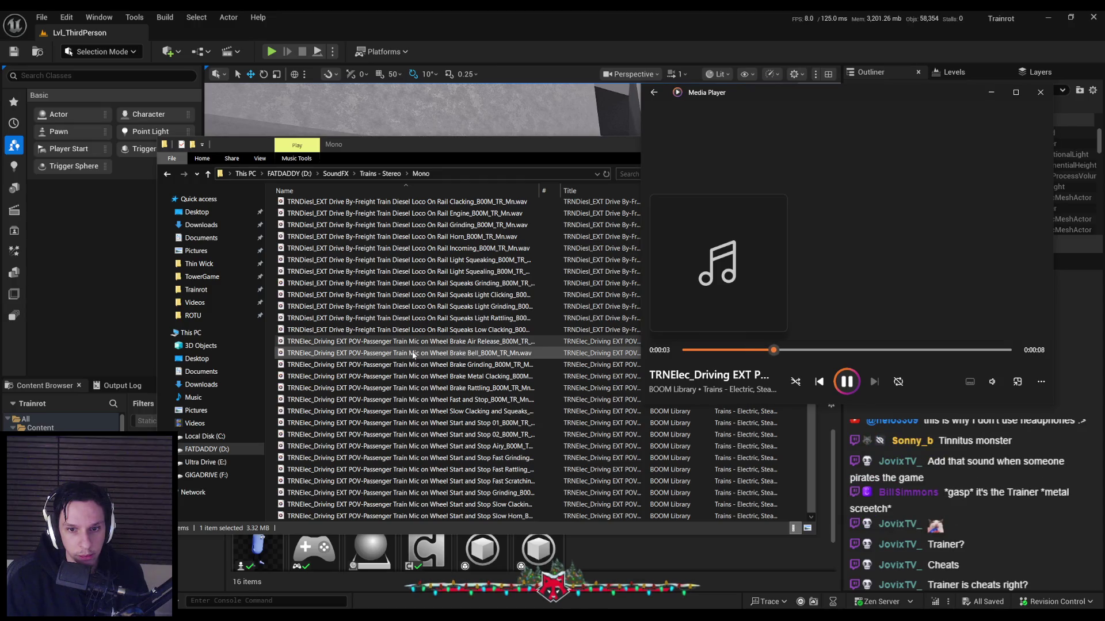
{"action": "left_click", "coordinate": [410, 354]}
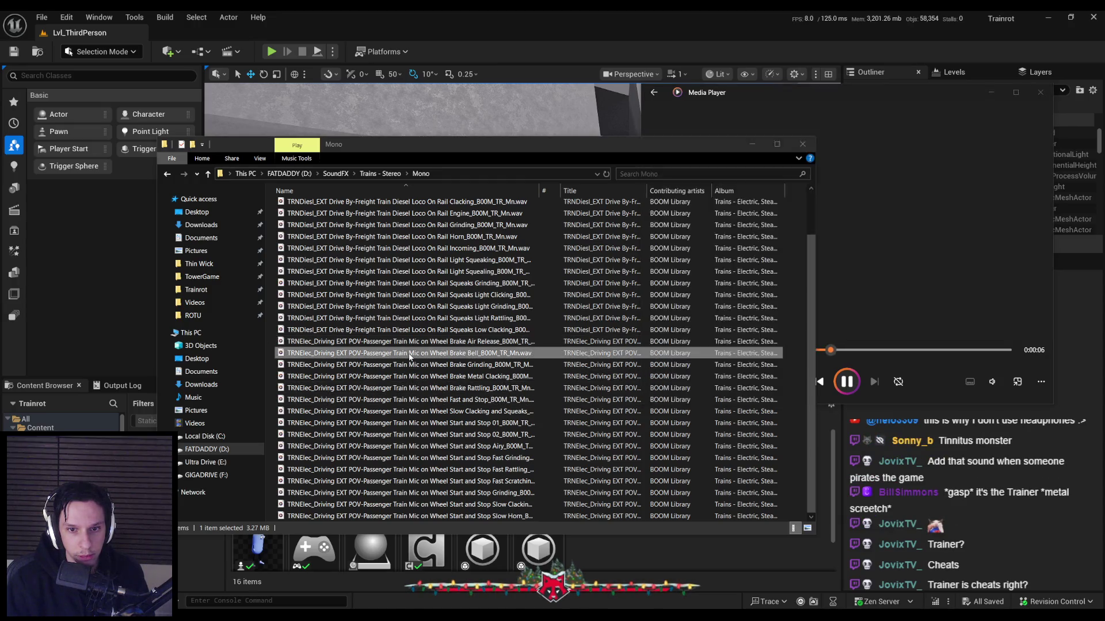
{"action": "double_click", "coordinate": [411, 365]}
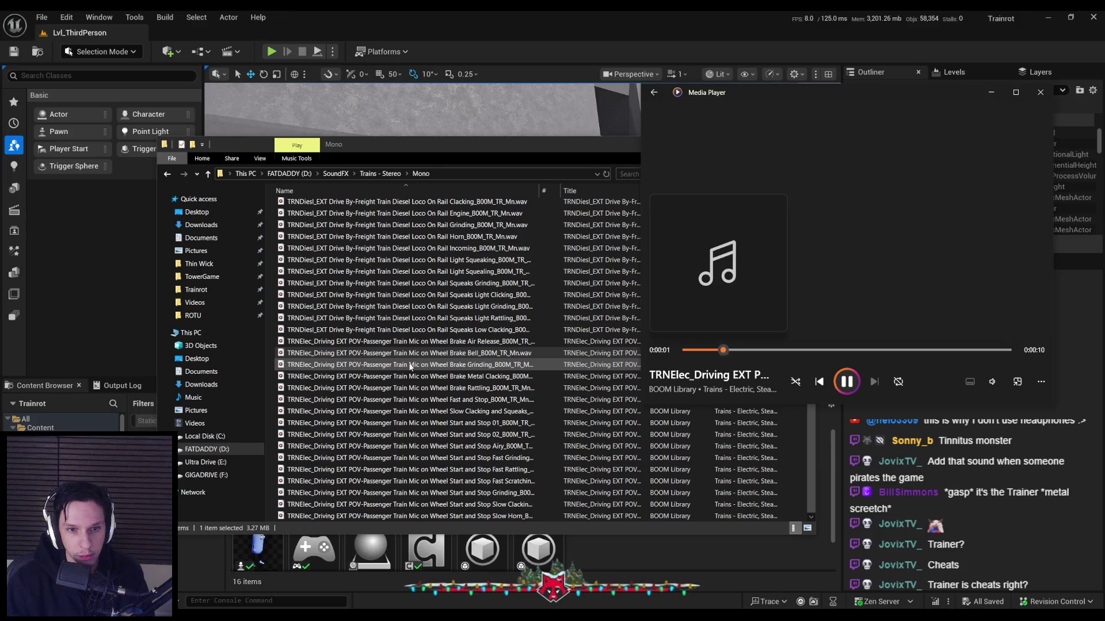
{"action": "double_click", "coordinate": [418, 400]}
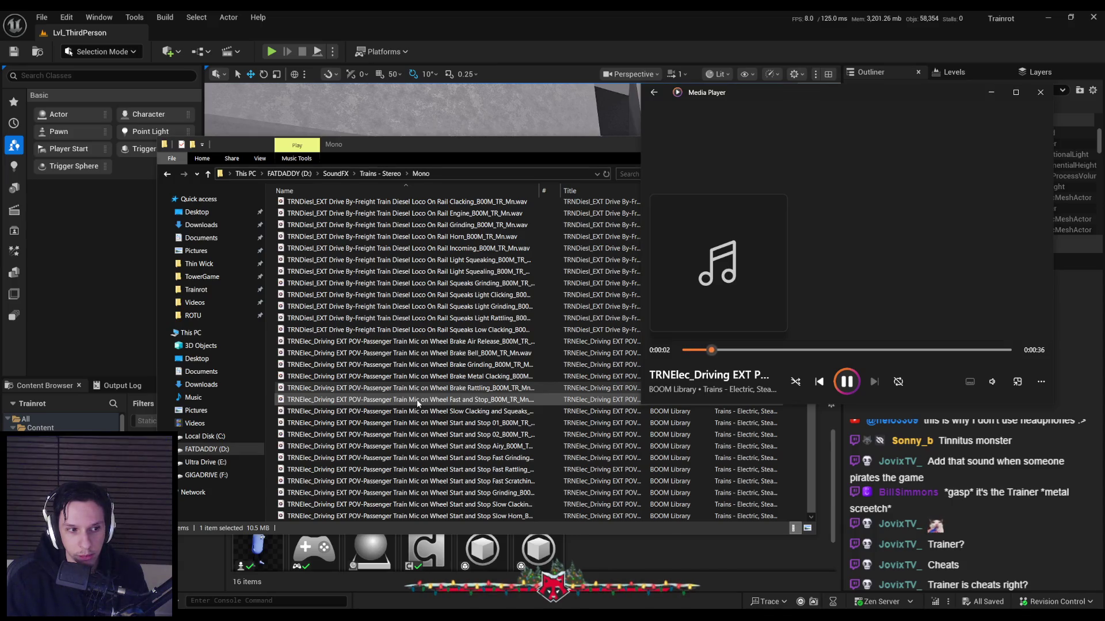
Raise the volume to 24, seek to about 0:23, pause, then play the Fast and Stop recording.
{"action": "left_click", "coordinate": [992, 382]}
{"action": "left_click", "coordinate": [952, 353]}
{"action": "left_click_drag", "start_coordinate": [953, 353], "coordinate": [956, 353]}
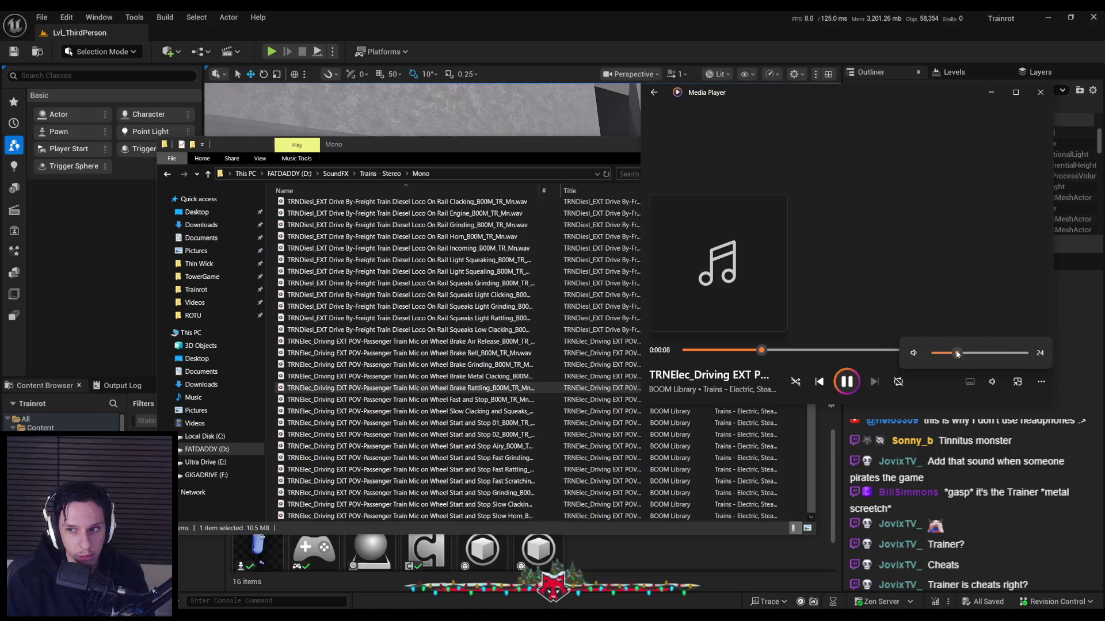
{"action": "left_click_drag", "start_coordinate": [831, 351], "coordinate": [883, 350]}
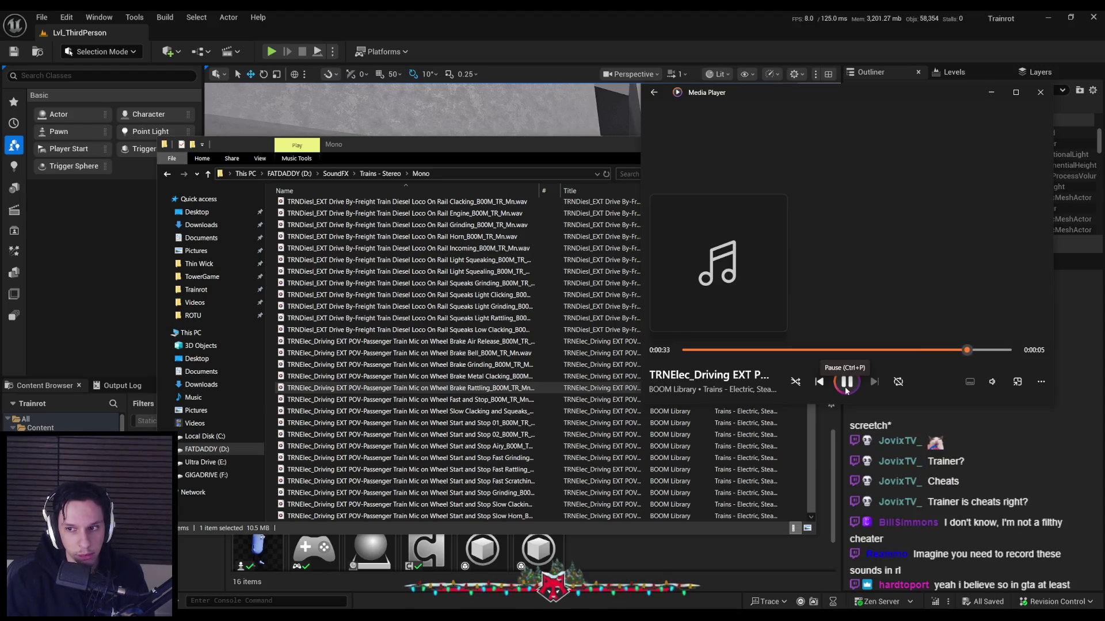
{"action": "left_click", "coordinate": [846, 383]}
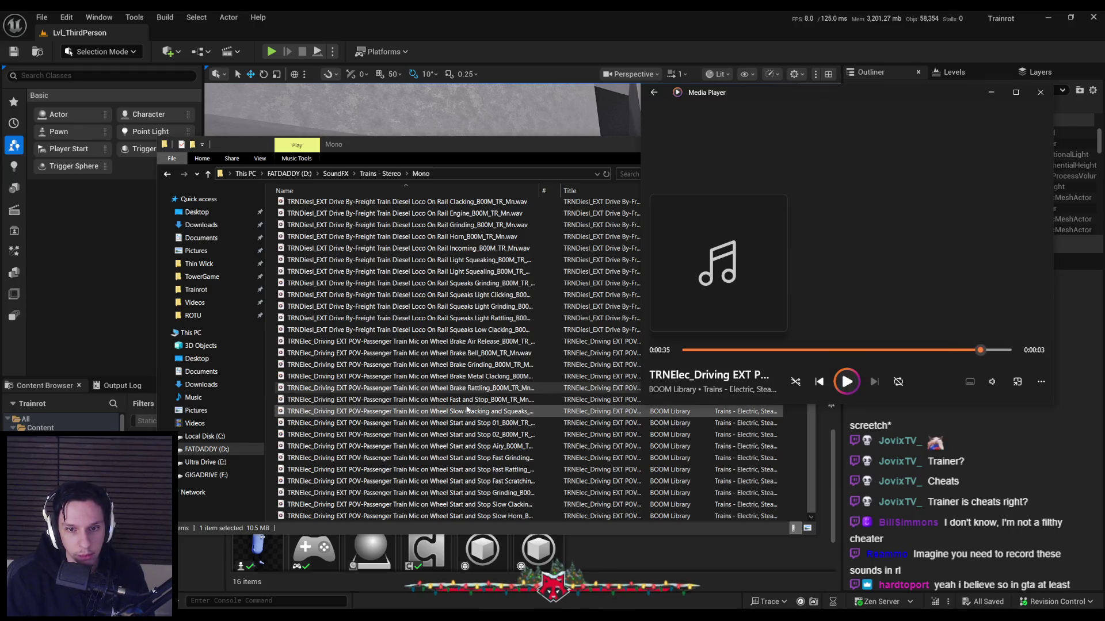
{"action": "double_click", "coordinate": [472, 402]}
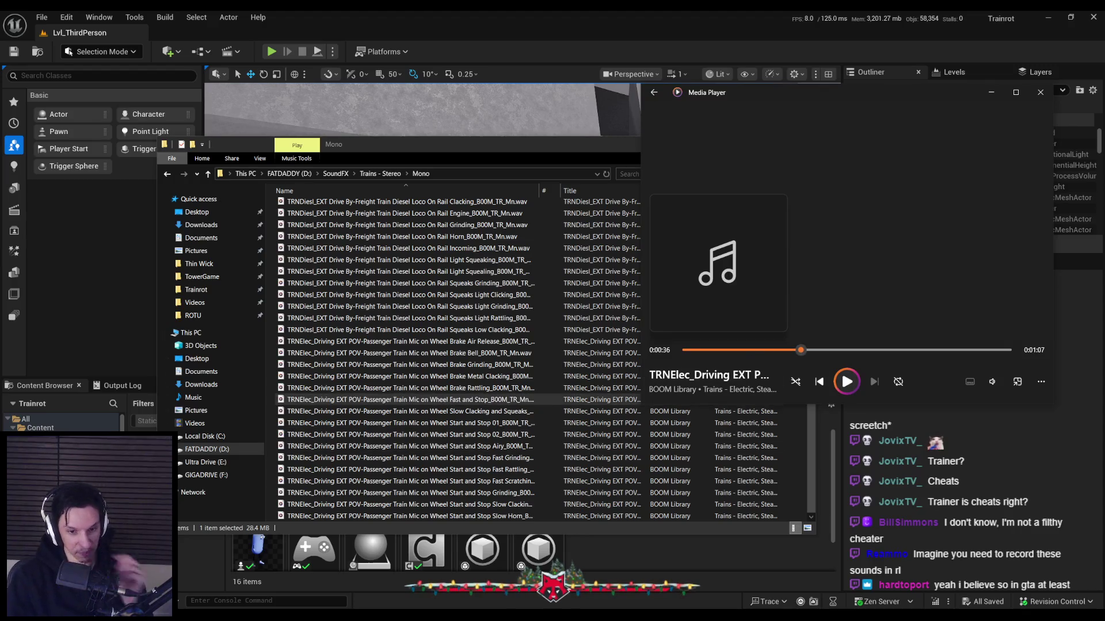
Launch Audacity without crash recovery and import the Fast and Stop WAV as a track.
{"action": "key", "text": "super"}
{"action": "type", "text": "audacity"}
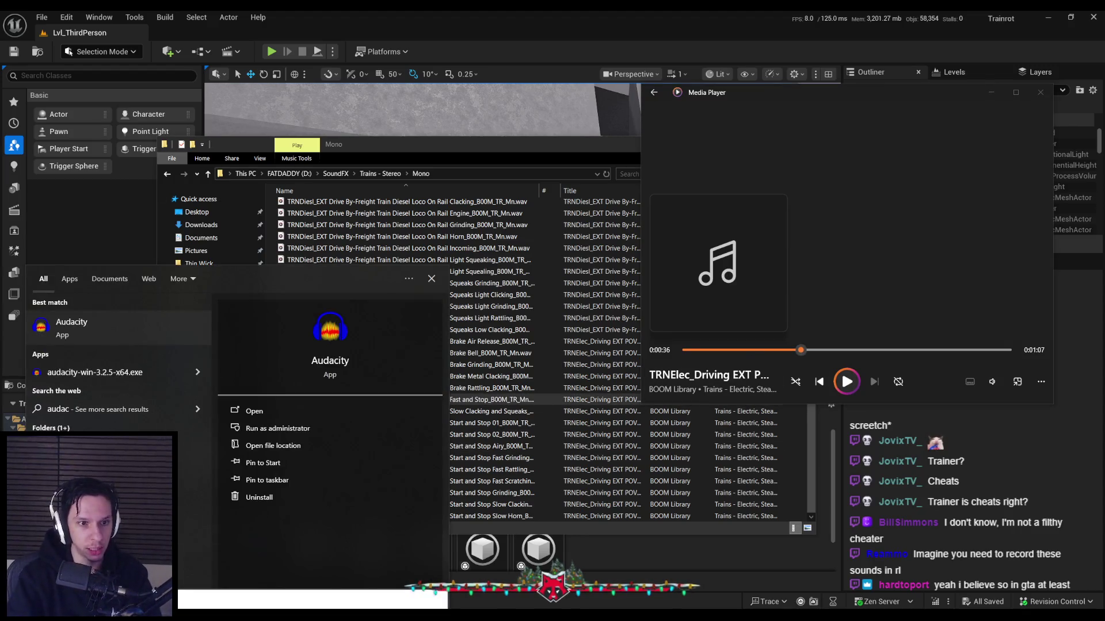
{"action": "key", "text": "Return"}
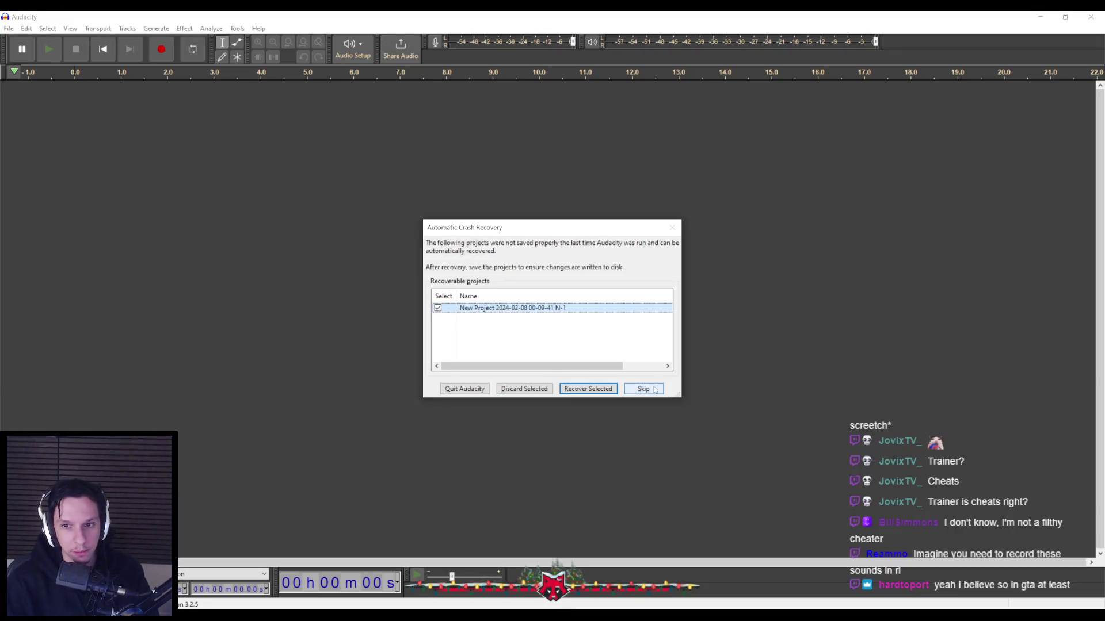
{"action": "left_click", "coordinate": [655, 390]}
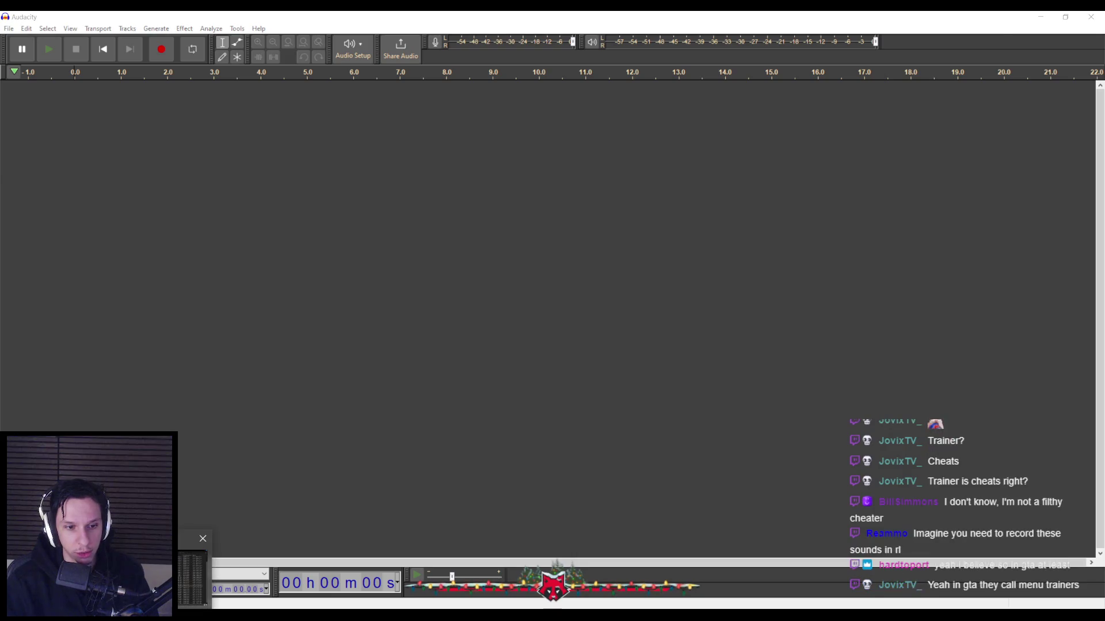
{"action": "key", "text": "alt+Tab"}
{"action": "mouse_move", "coordinate": [376, 399]}
{"action": "left_mouse_down"}
{"action": "mouse_move", "coordinate": [374, 409]}
{"action": "mouse_move", "coordinate": [53, 318]}
{"action": "mouse_move", "coordinate": [52, 341]}
{"action": "left_mouse_up"}
{"action": "left_click", "coordinate": [86, 310]}
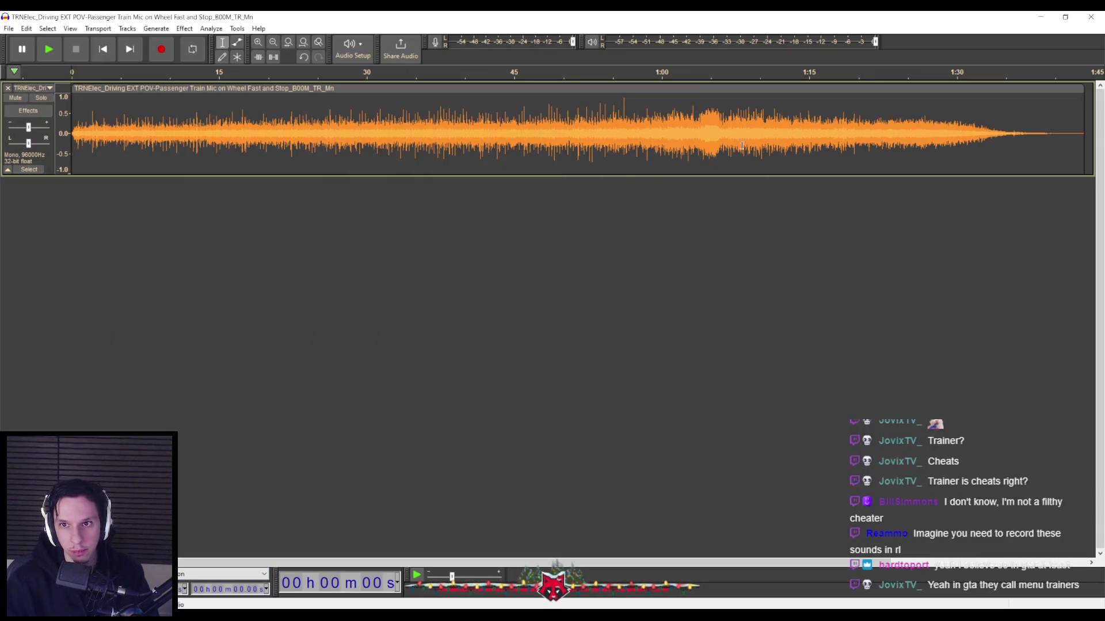
Audition the track from about 57 s, 22 s and 2 s.
{"action": "left_click", "coordinate": [540, 126]}
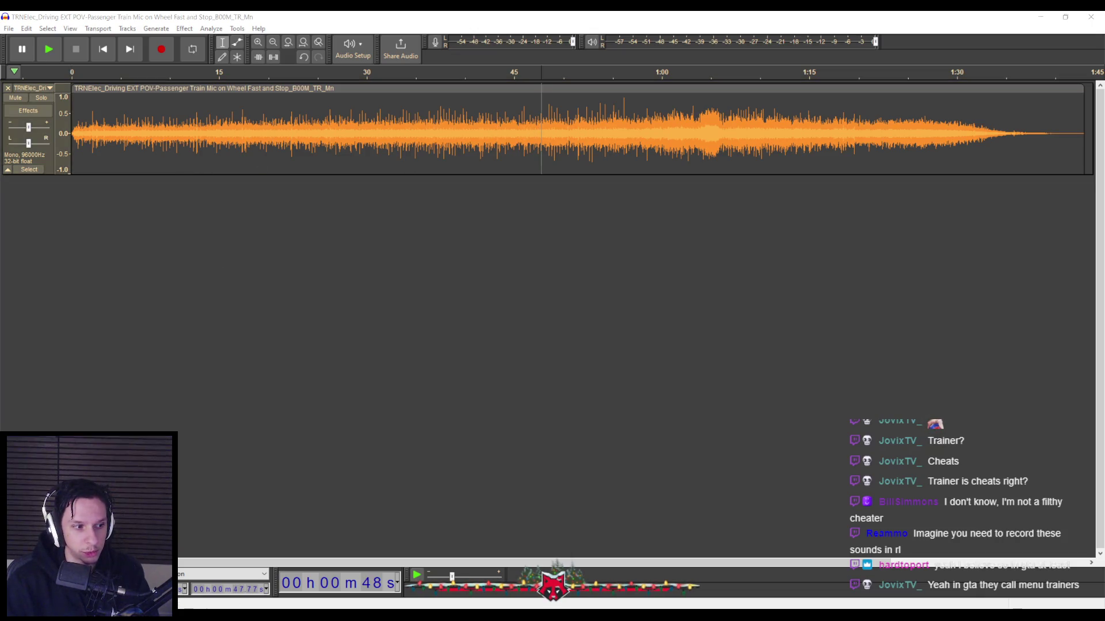
{"action": "left_click", "coordinate": [633, 126]}
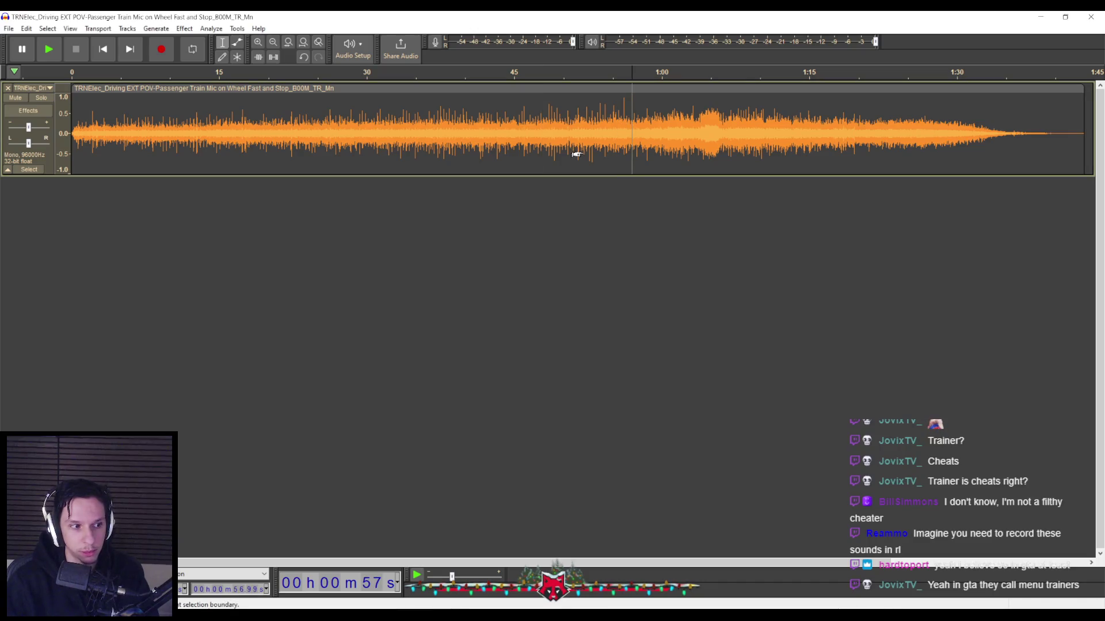
{"action": "key", "text": "space"}
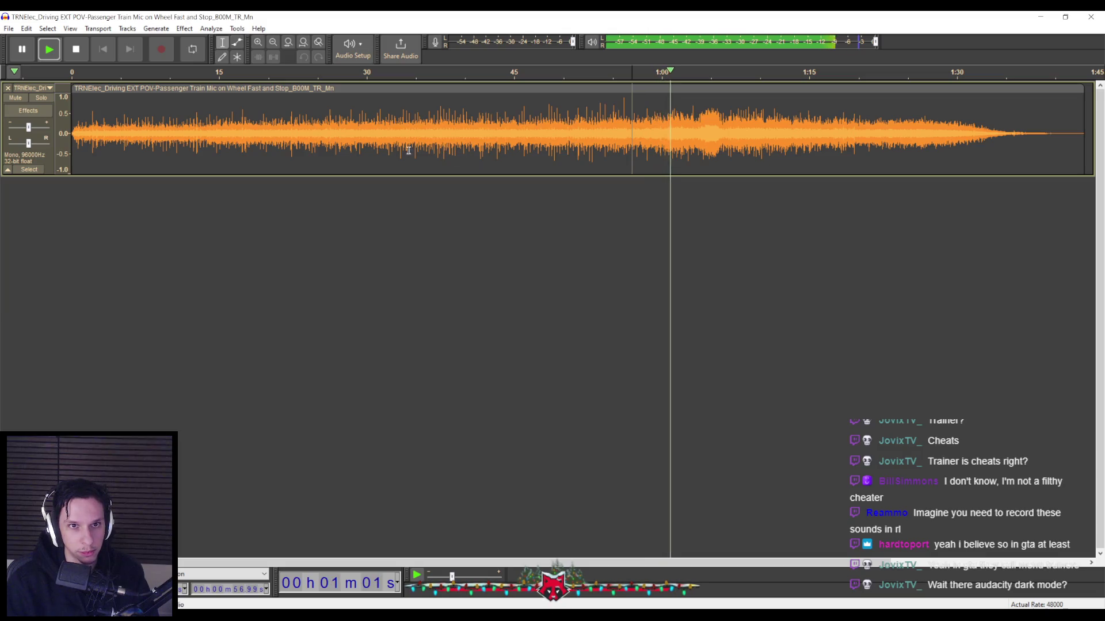
{"action": "left_click", "coordinate": [286, 134]}
{"action": "key", "text": "space"}
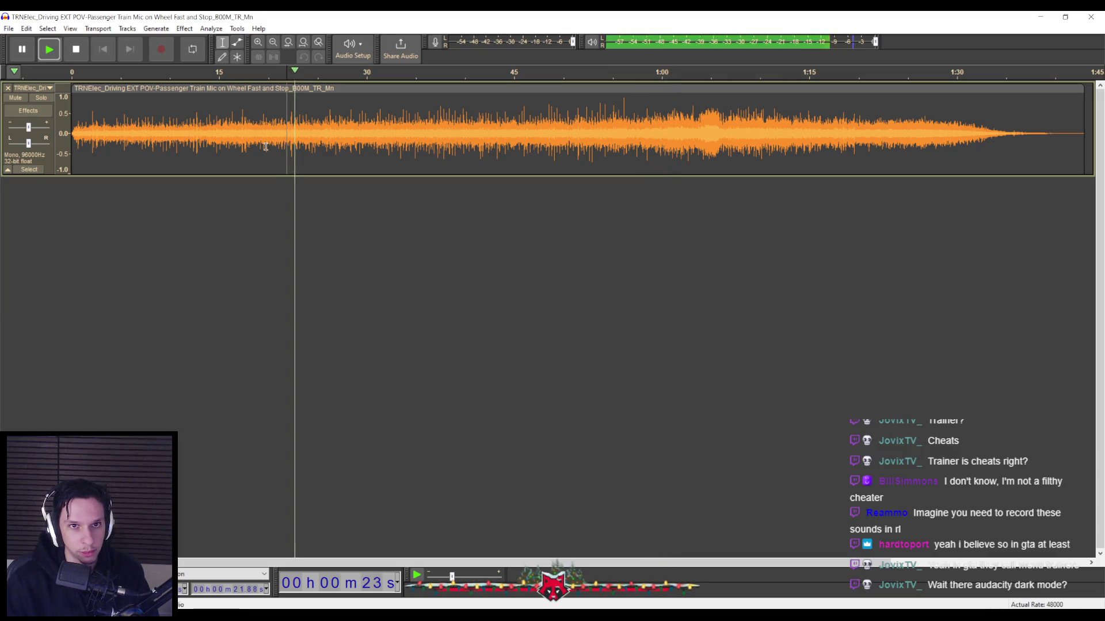
{"action": "left_click", "coordinate": [93, 130]}
{"action": "key", "text": "space"}
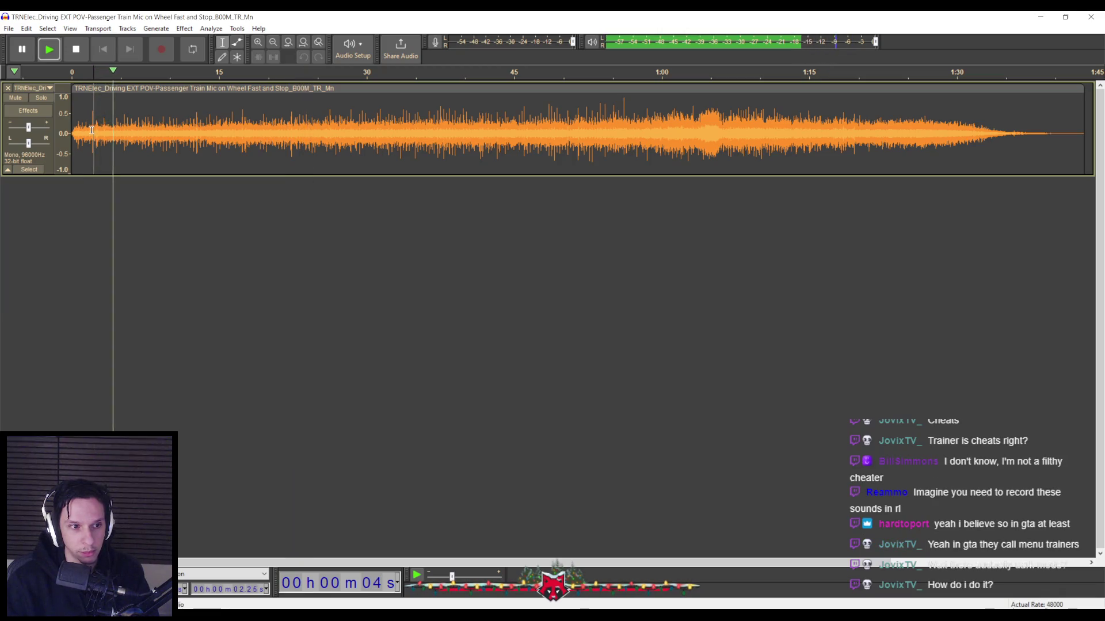
{"action": "key", "text": "space"}
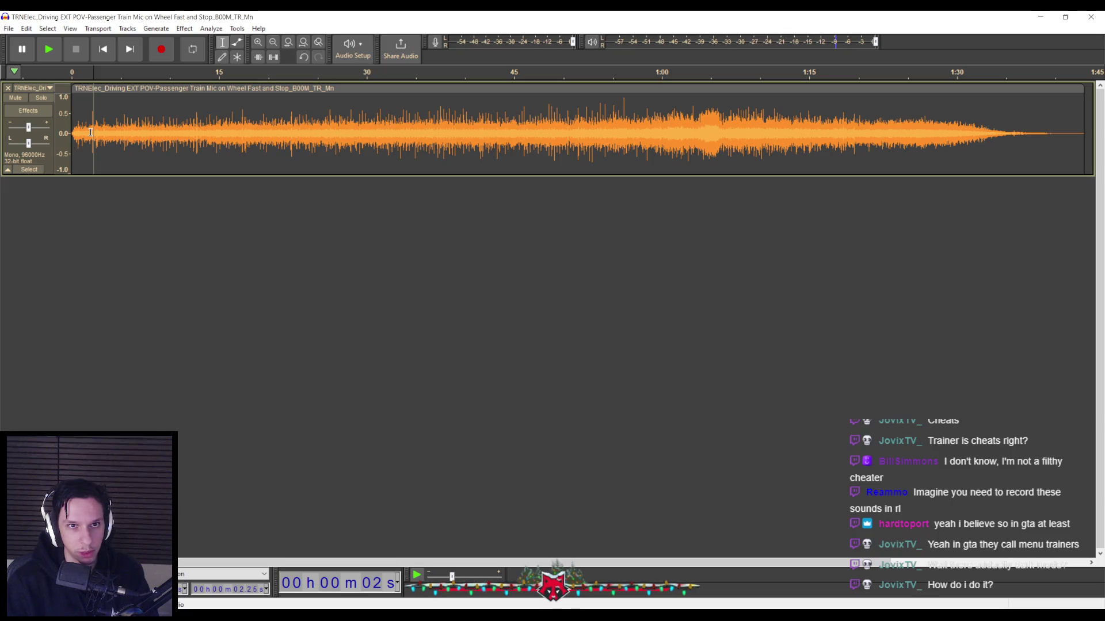
{"action": "key", "text": "space"}
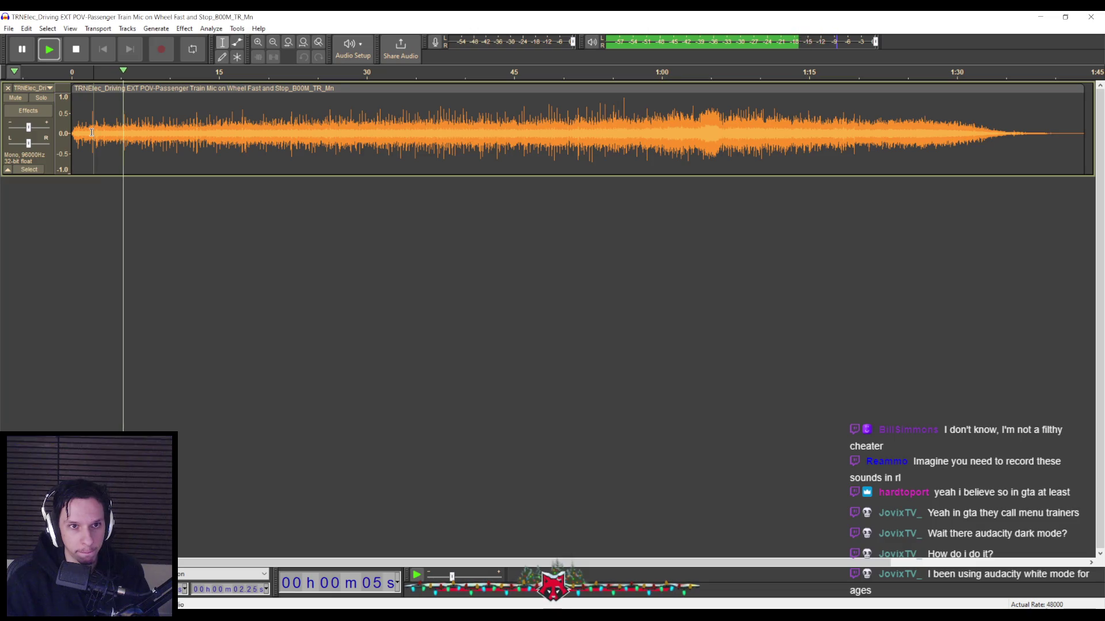
Jump playback through 26 s to 1:31, then select the audio from 0:42 to 0:53.
{"action": "left_click", "coordinate": [330, 137]}
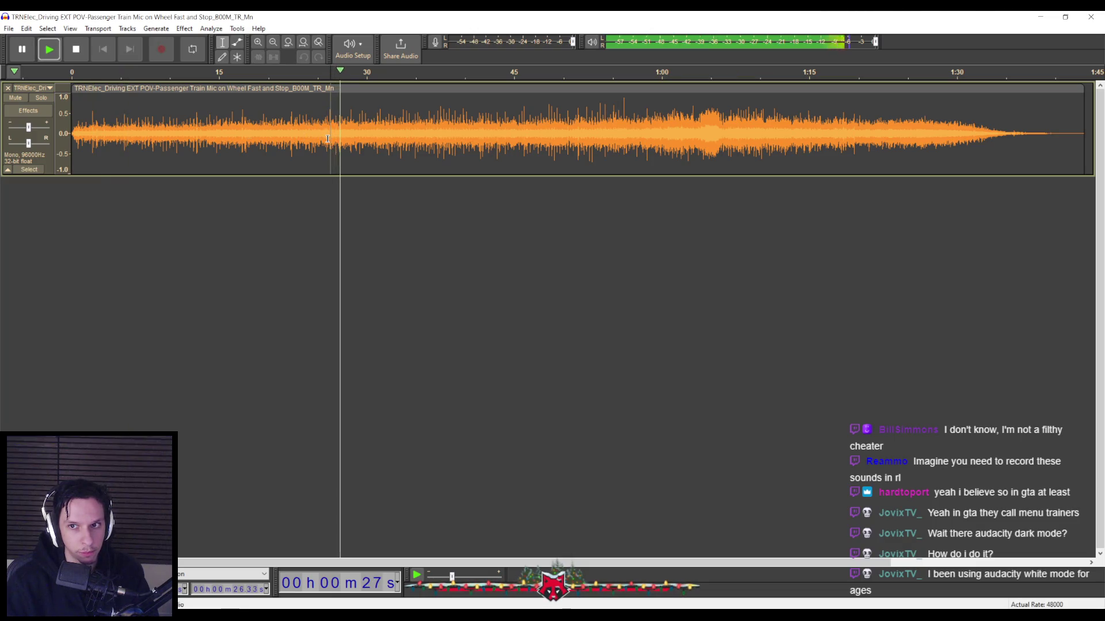
{"action": "left_click", "coordinate": [445, 135]}
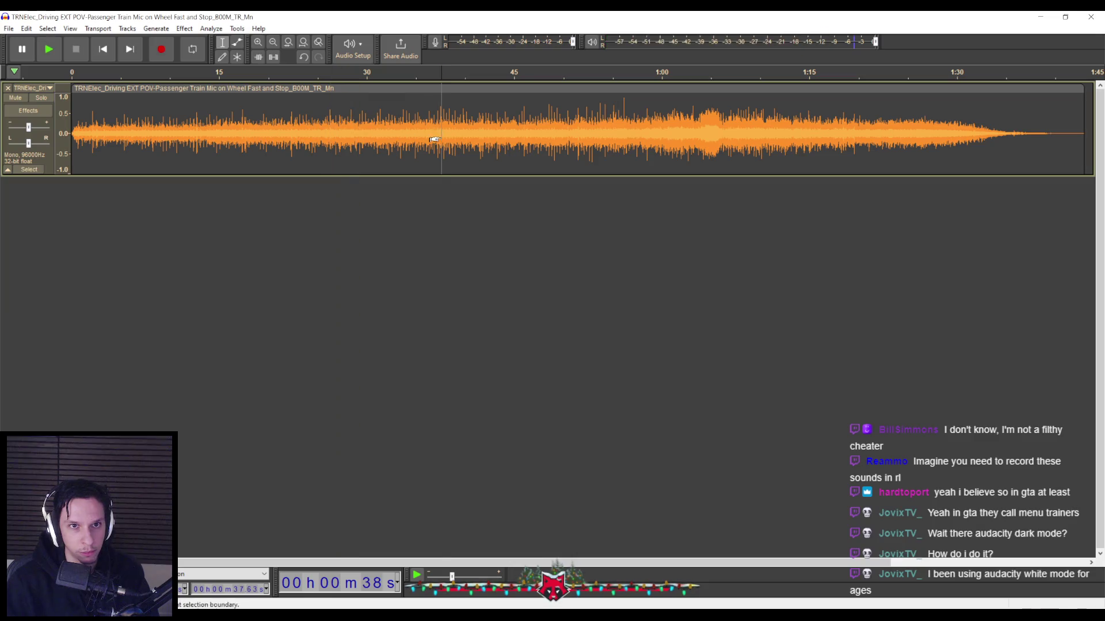
{"action": "left_click", "coordinate": [561, 136]}
{"action": "left_click", "coordinate": [702, 151]}
{"action": "left_click", "coordinate": [774, 141]}
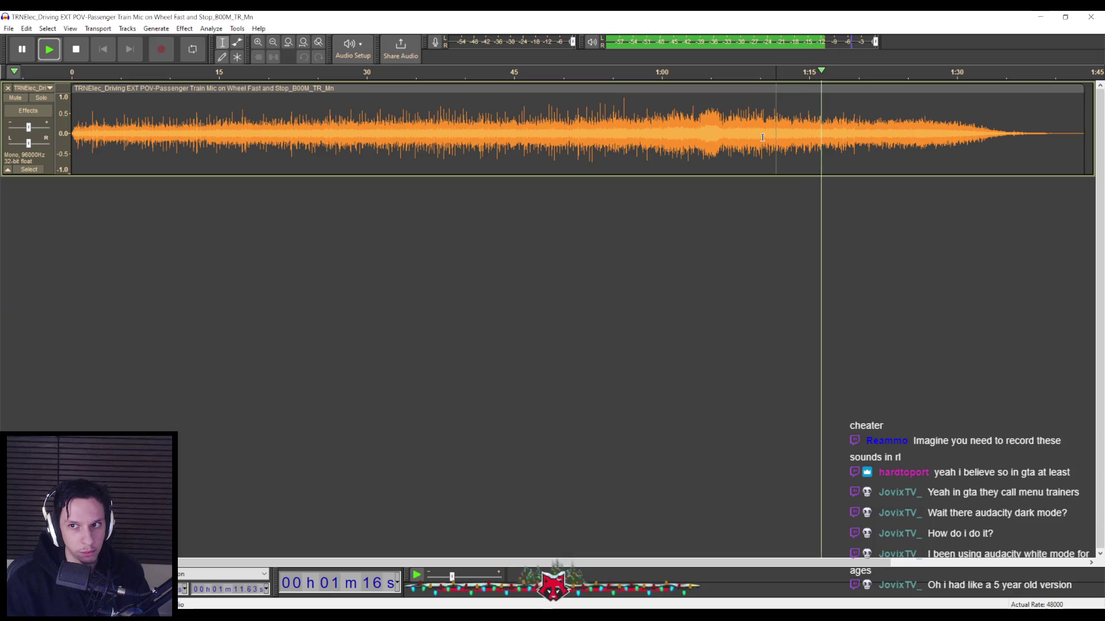
{"action": "left_click", "coordinate": [911, 156]}
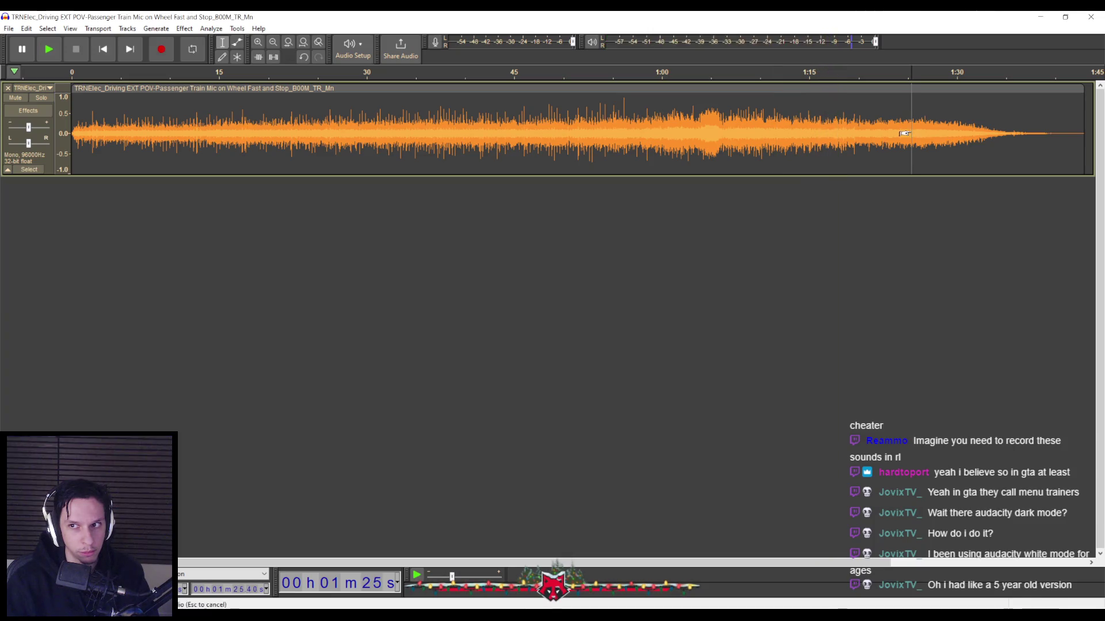
{"action": "left_click", "coordinate": [970, 152]}
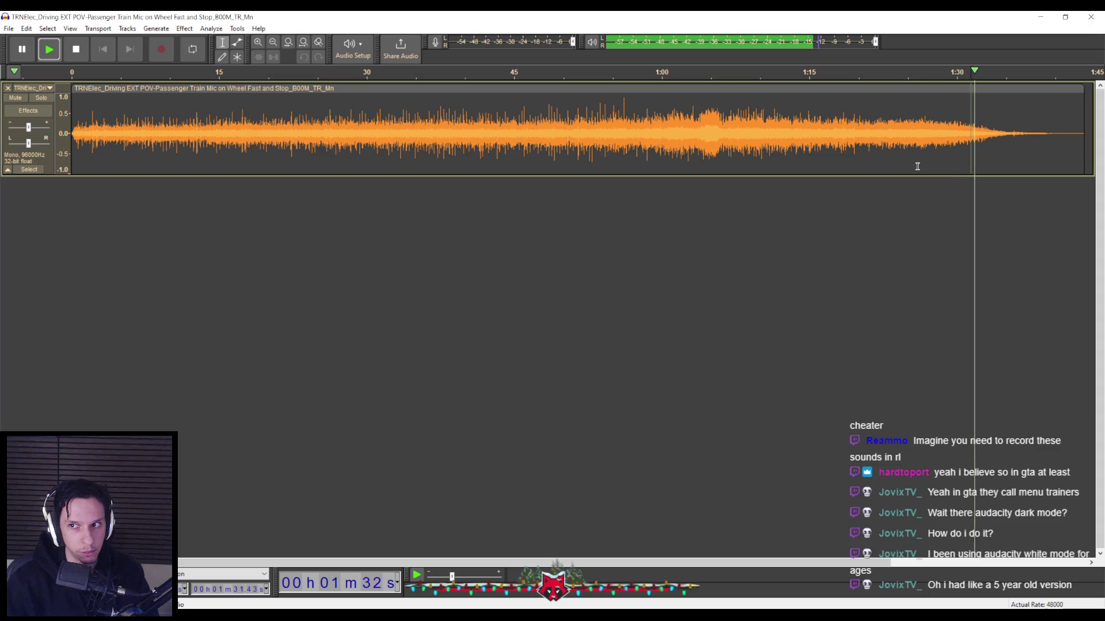
{"action": "left_click", "coordinate": [591, 156]}
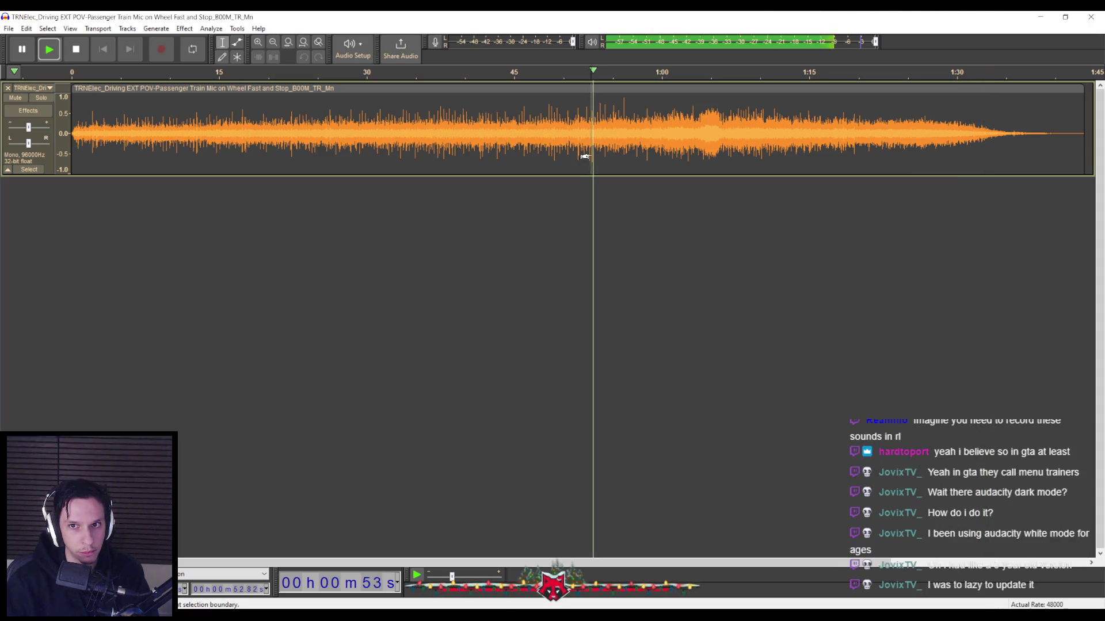
{"action": "mouse_move", "coordinate": [487, 144]}
{"action": "left_mouse_down"}
{"action": "mouse_move", "coordinate": [596, 144]}
{"action": "mouse_move", "coordinate": [584, 141]}
{"action": "left_mouse_up"}
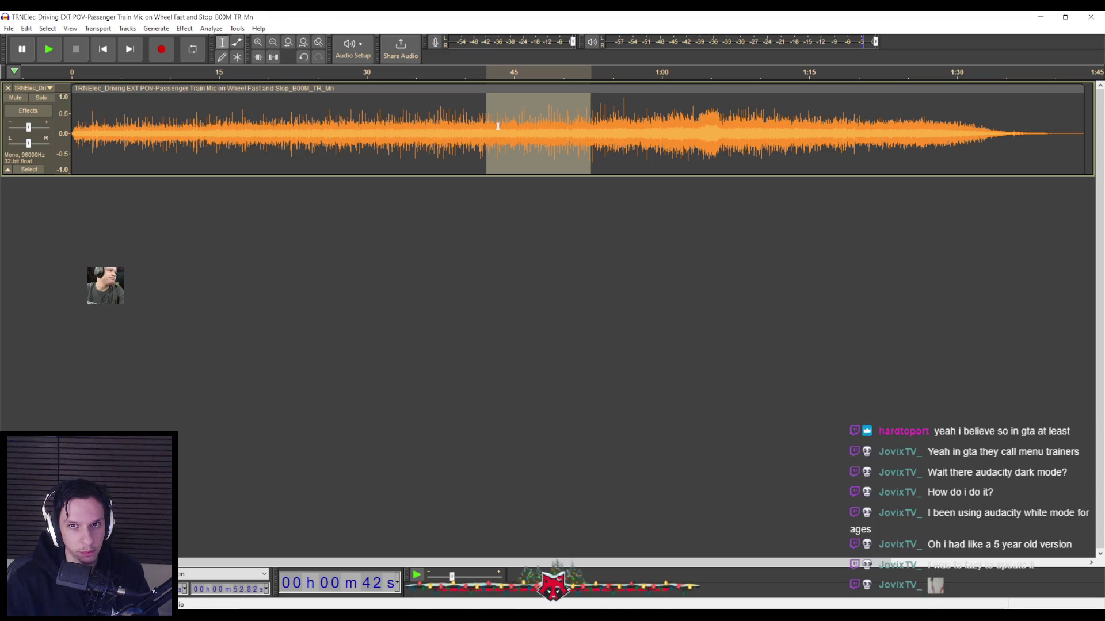
Browse the Effect submenus and apply Fading > Crossfade Clips to the 0:42–0:53 selection.
{"action": "left_click", "coordinate": [162, 29]}
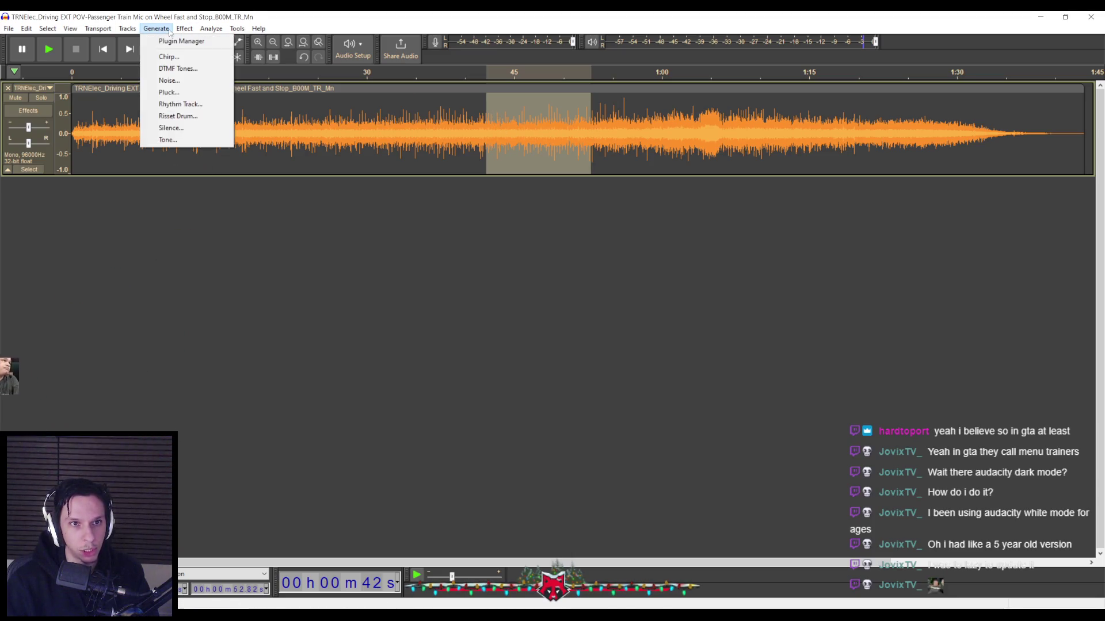
{"action": "mouse_move", "coordinate": [184, 29]}
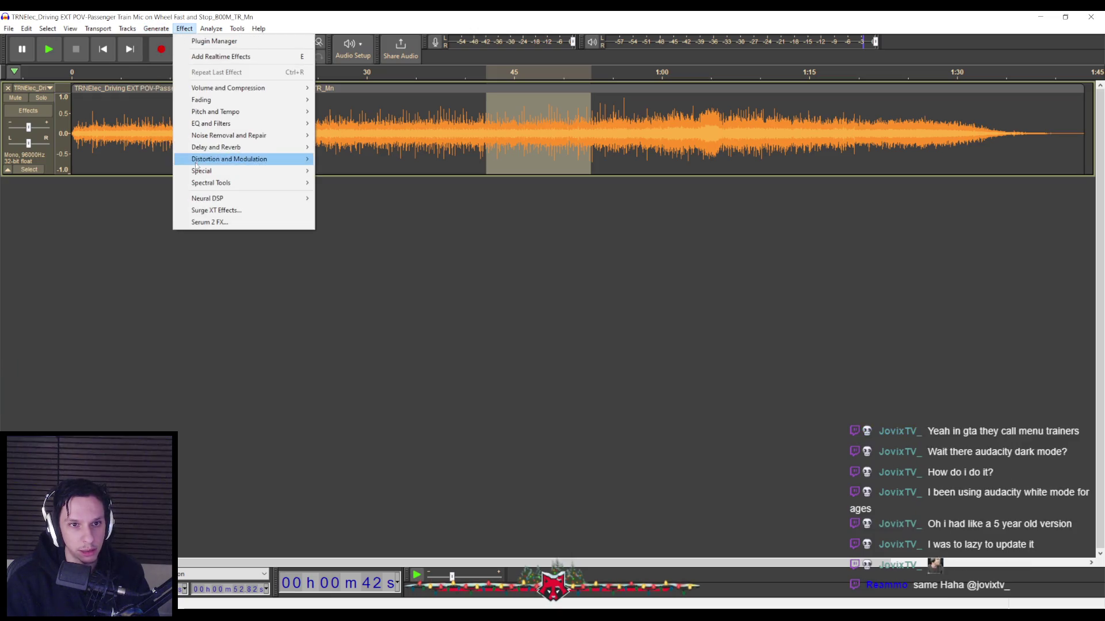
{"action": "mouse_move", "coordinate": [197, 173]}
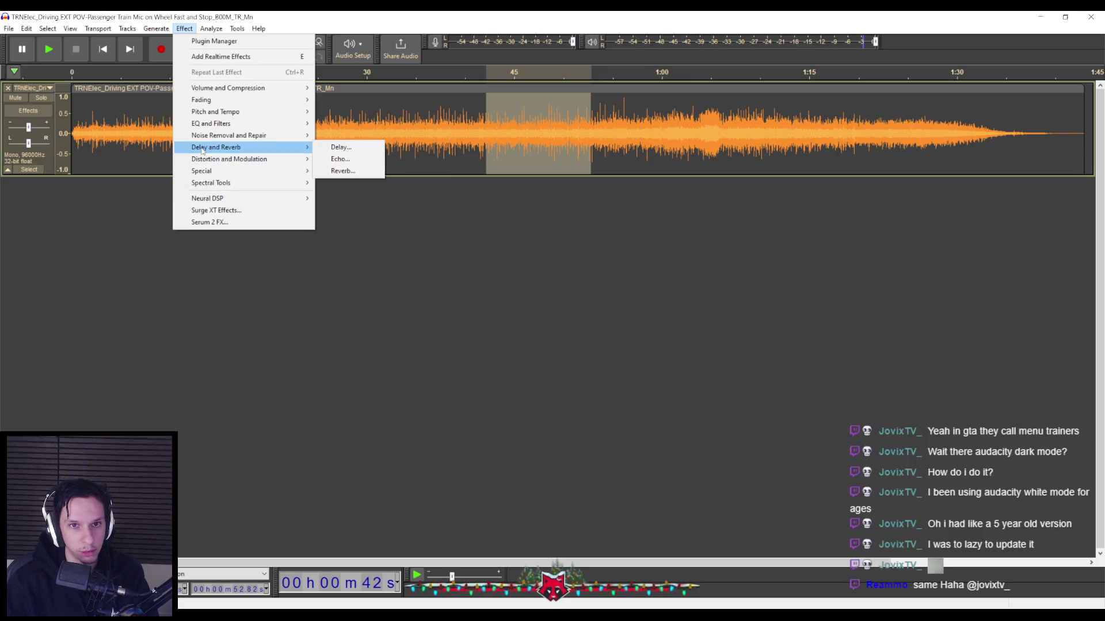
{"action": "mouse_move", "coordinate": [207, 136]}
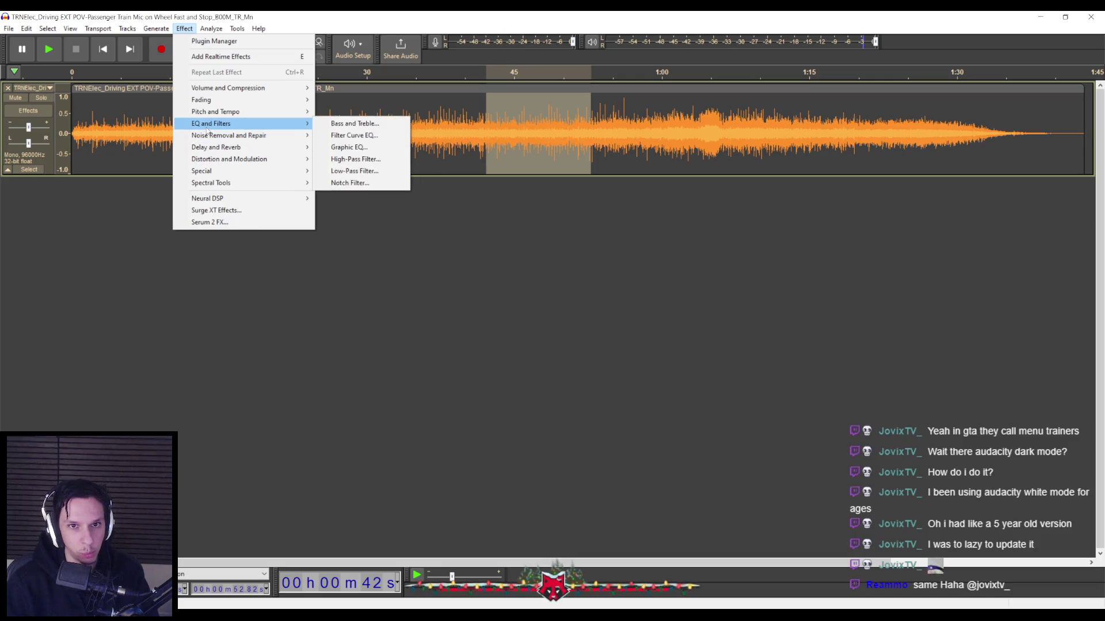
{"action": "mouse_move", "coordinate": [212, 89]}
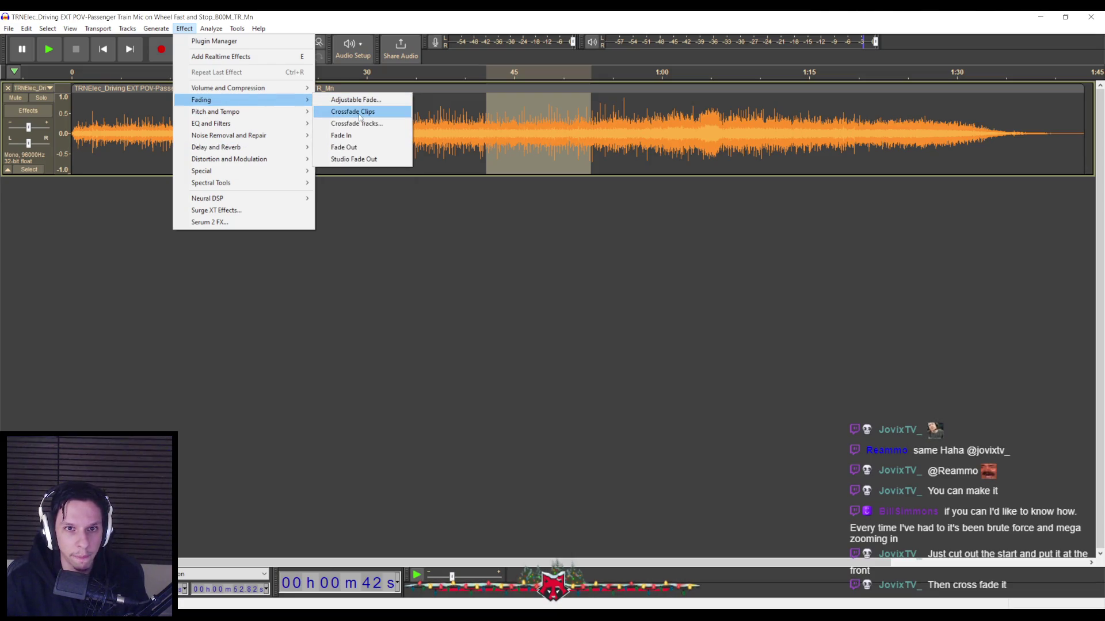
{"action": "left_click", "coordinate": [345, 111]}
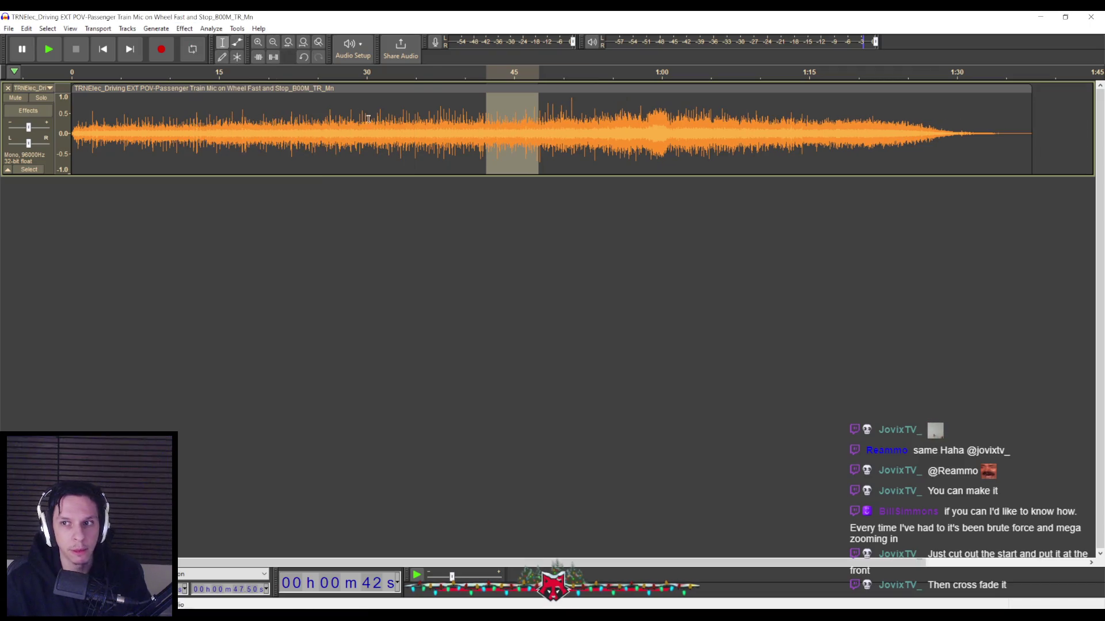
Undo the crossfade, split at the selection edges (Ctrl+I) and delete the clips before and after.
{"action": "key", "text": "ctrl+z"}
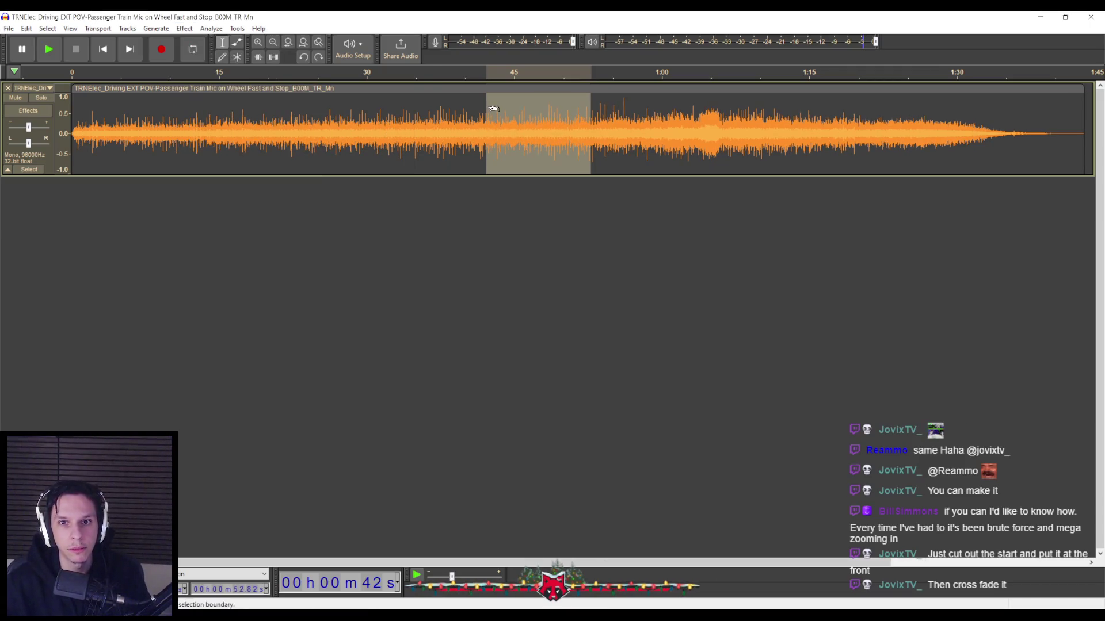
{"action": "left_click", "coordinate": [184, 28]}
{"action": "key", "text": "Escape"}
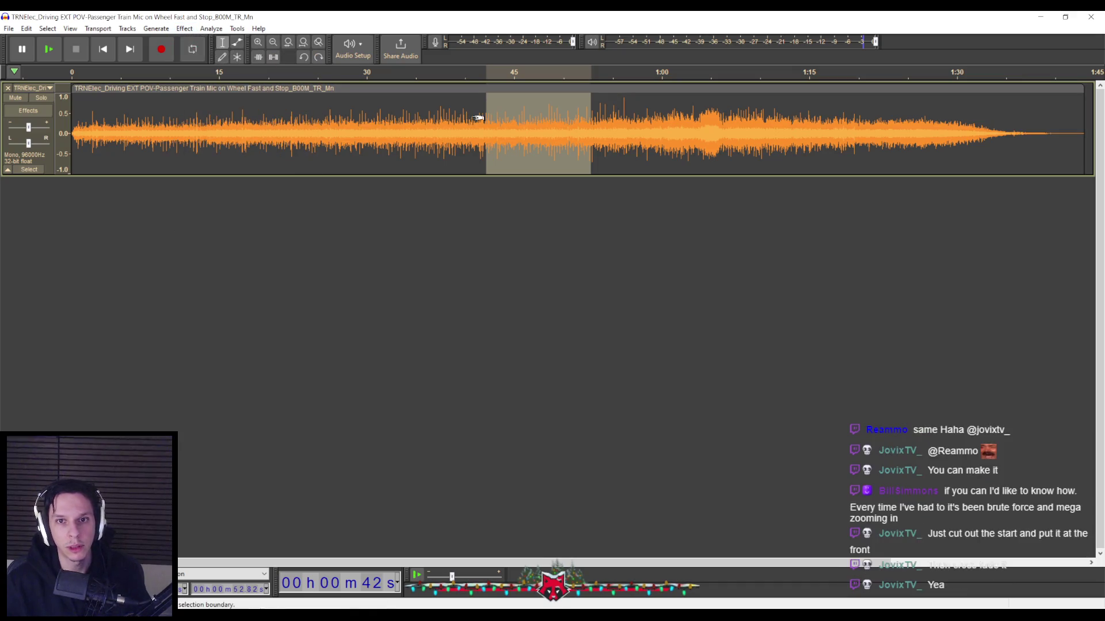
{"action": "key", "text": "ctrl+i"}
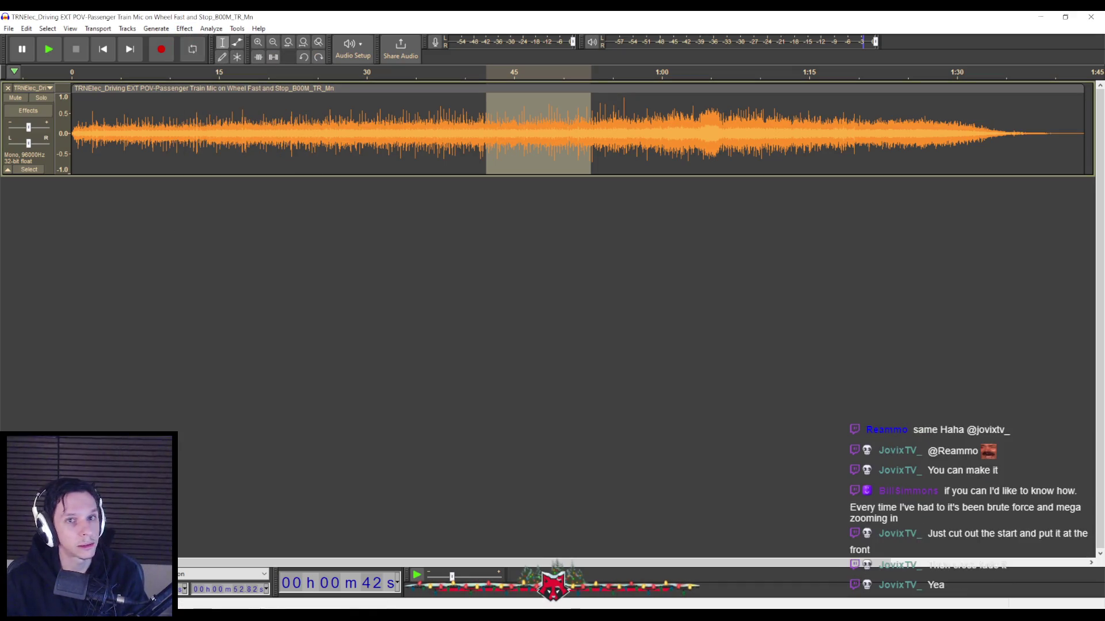
{"action": "left_click", "coordinate": [459, 91]}
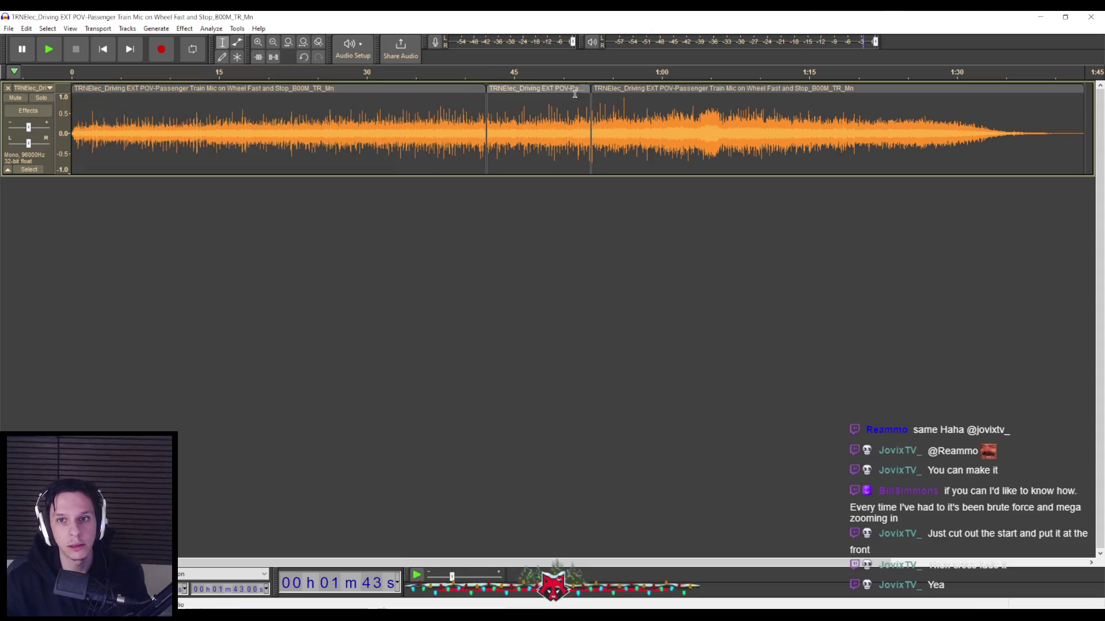
{"action": "key", "text": "Delete"}
{"action": "left_click", "coordinate": [600, 92]}
{"action": "key", "text": "Delete"}
Move the kept 10.6-second clip to start at 0 s, play it, and select it.
{"action": "left_click_drag", "start_coordinate": [524, 89], "coordinate": [110, 89]}
{"action": "left_click", "coordinate": [139, 122]}
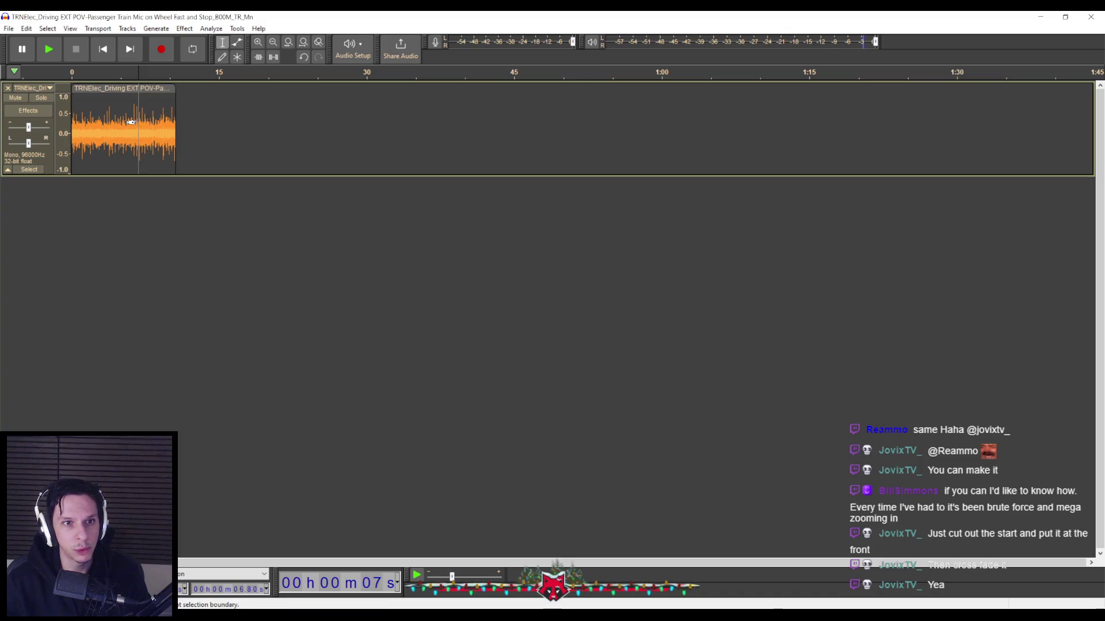
{"action": "key", "text": "space"}
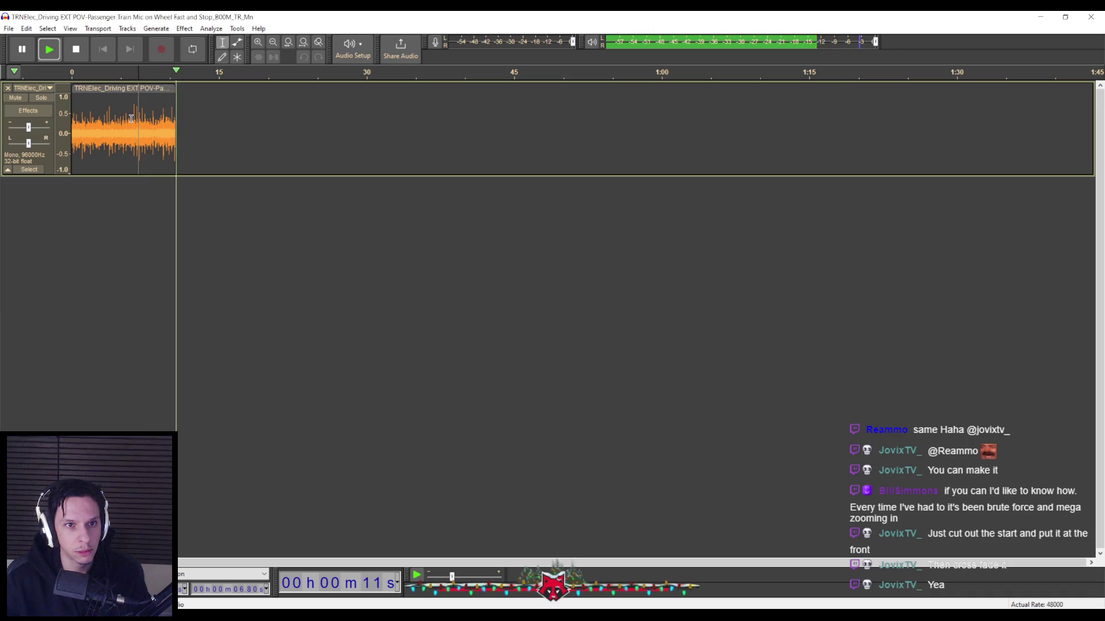
{"action": "key", "text": "space"}
{"action": "double_click", "coordinate": [139, 151]}
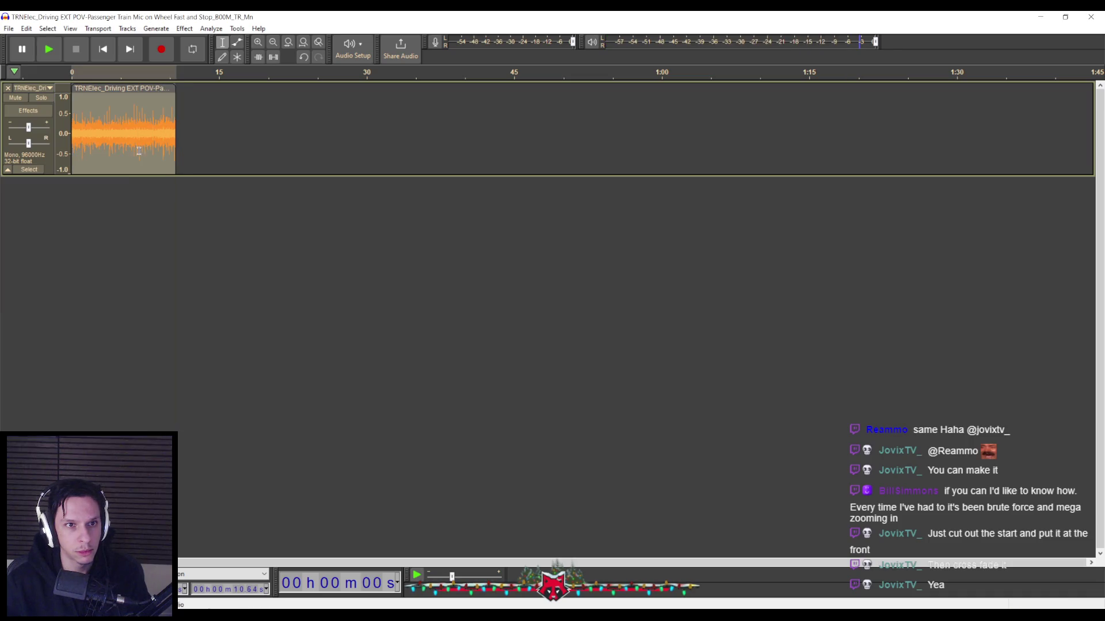
Turn on Loop and play the 10.6-second clip repeatedly, then stop playback.
{"action": "left_click", "coordinate": [193, 49]}
{"action": "key", "text": "space"}
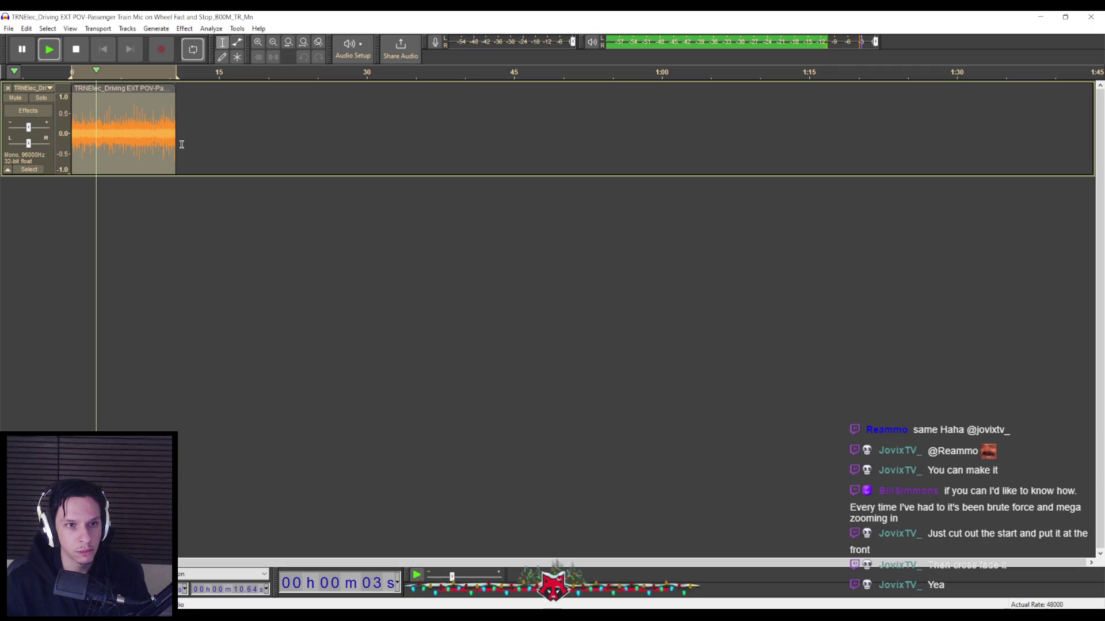
{"action": "key", "text": "space"}
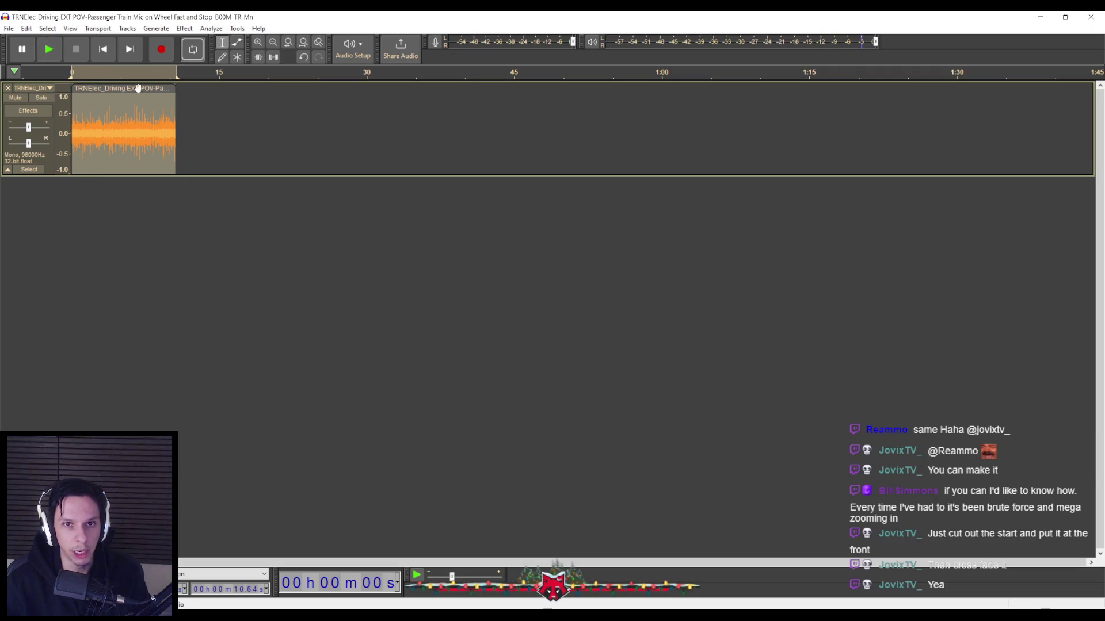
{"action": "left_click", "coordinate": [8, 29]}
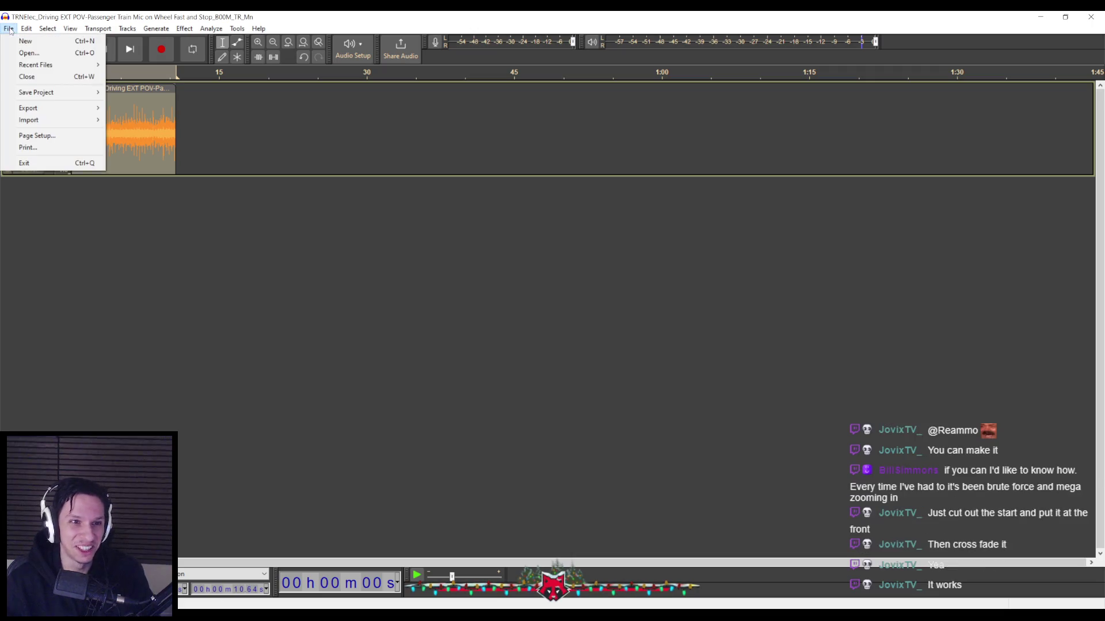
Export the trimmed clip via File > Export as WAV, then close Audacity.
{"action": "mouse_move", "coordinate": [32, 114]}
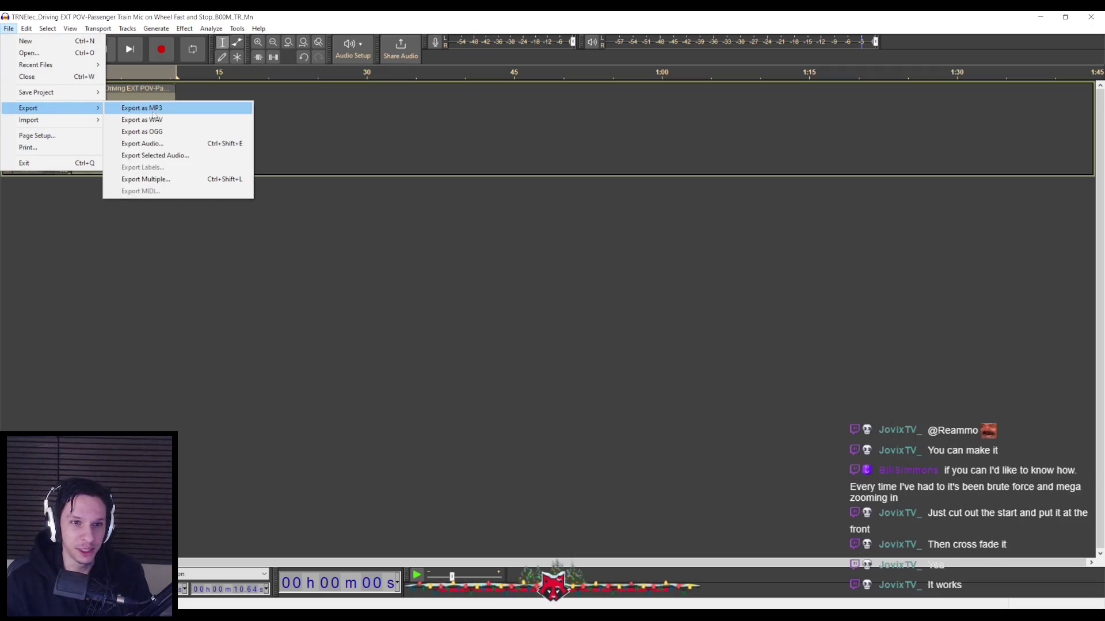
{"action": "left_click", "coordinate": [102, 149]}
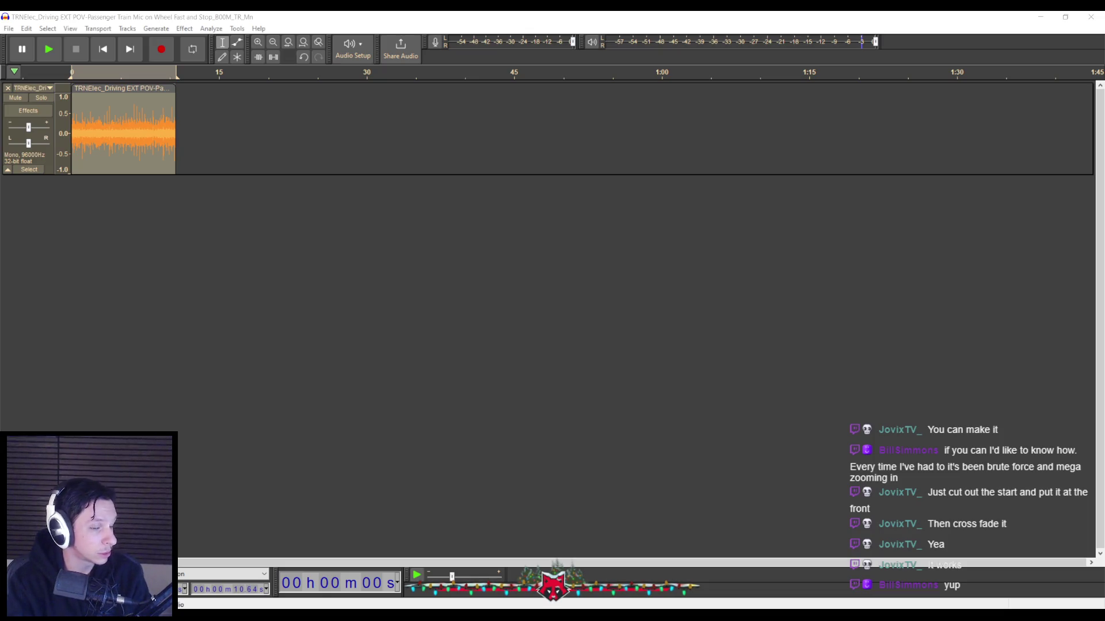
{"action": "left_click", "coordinate": [388, 241]}
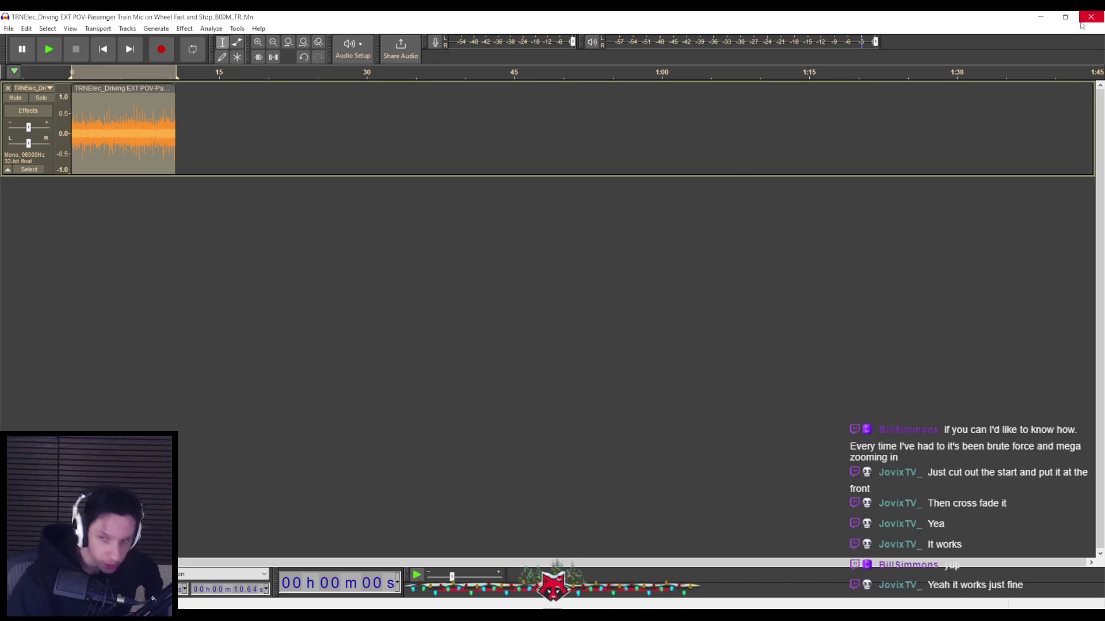
{"action": "left_click", "coordinate": [1081, 22]}
Quit Audacity without saving and close File Explorer and Media Player.
{"action": "left_click", "coordinate": [575, 313]}
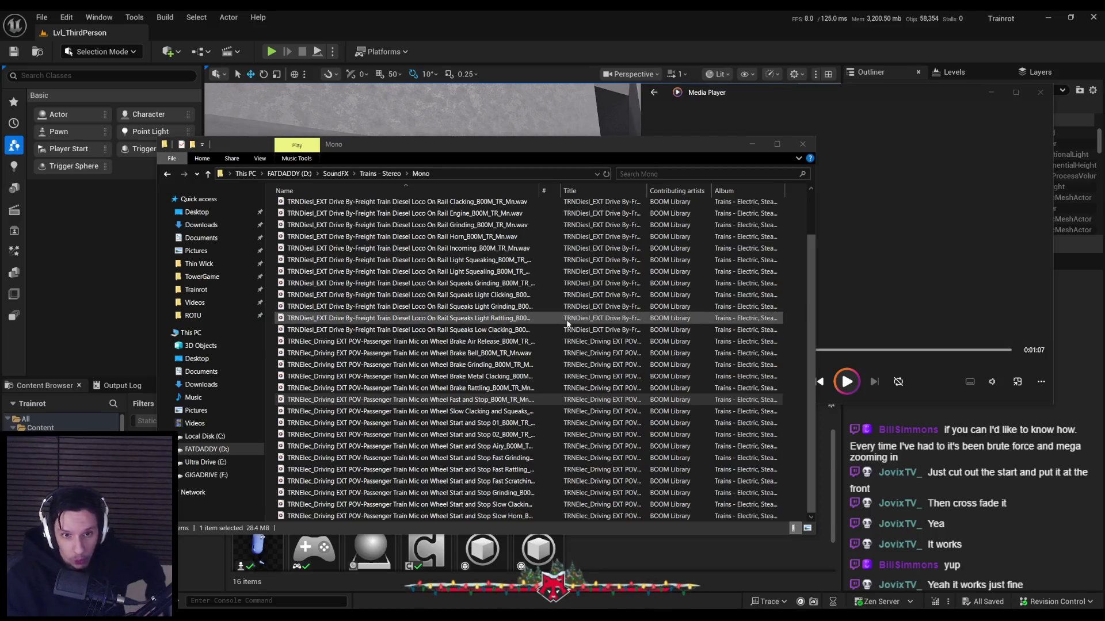
{"action": "left_click", "coordinate": [807, 148]}
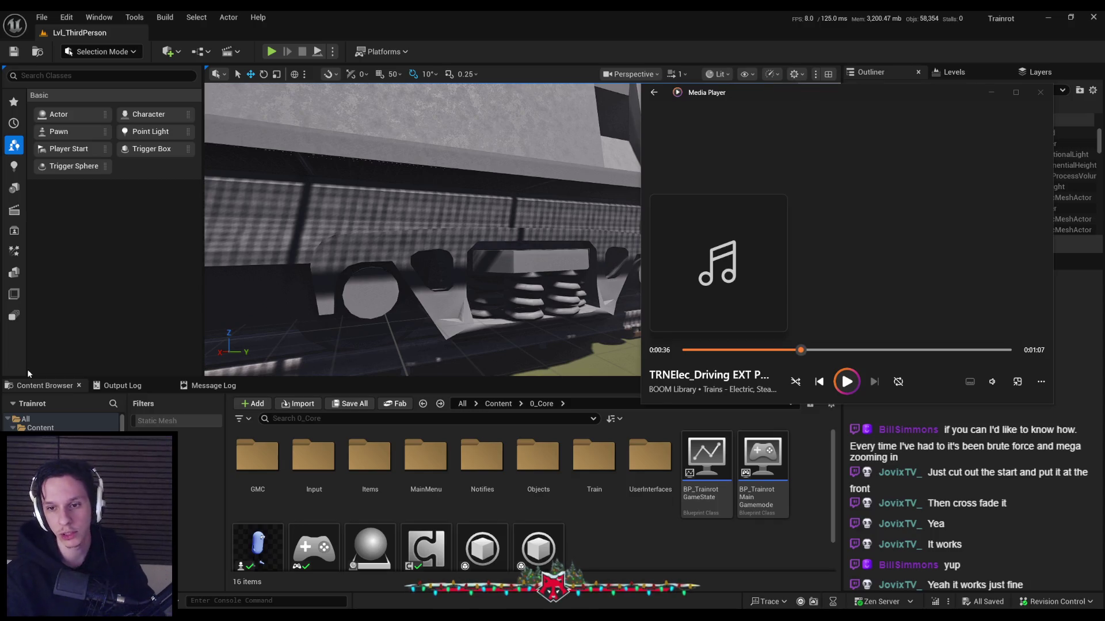
{"action": "left_click", "coordinate": [1040, 93]}
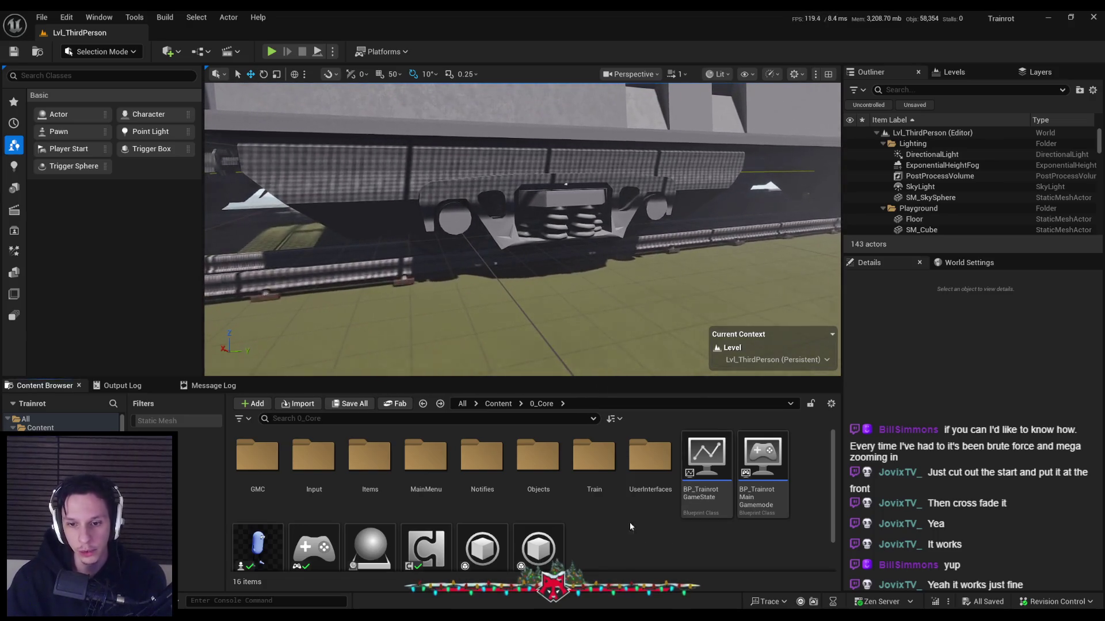
Import Train_RailsLoop into Content/2_Audio/Sounds, save it, and select the new sound.
{"action": "left_click", "coordinate": [500, 404]}
{"action": "left_click", "coordinate": [498, 403]}
{"action": "double_click", "coordinate": [368, 457]}
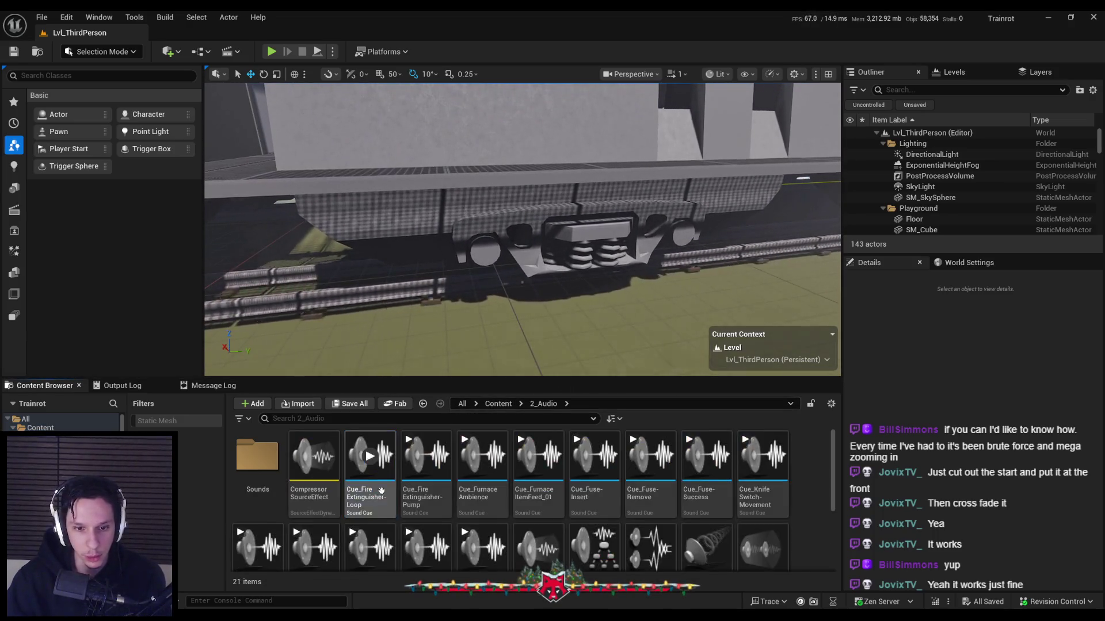
{"action": "double_click", "coordinate": [255, 480]}
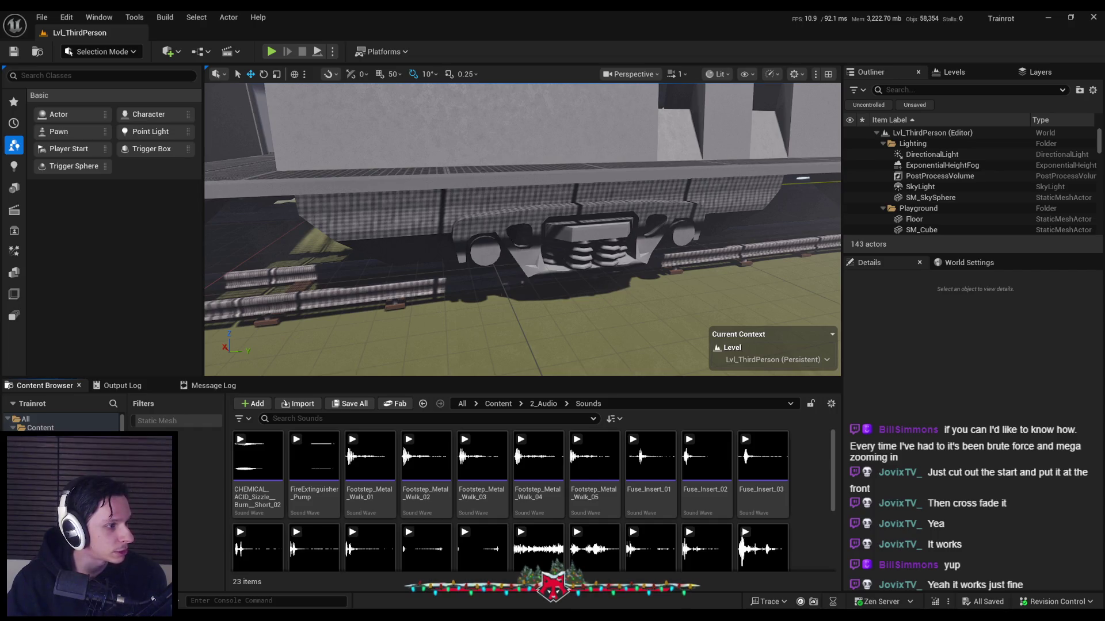
{"action": "left_click_drag", "start_coordinate": [465, 536], "coordinate": [461, 532]}
{"action": "key", "text": "ctrl+s"}
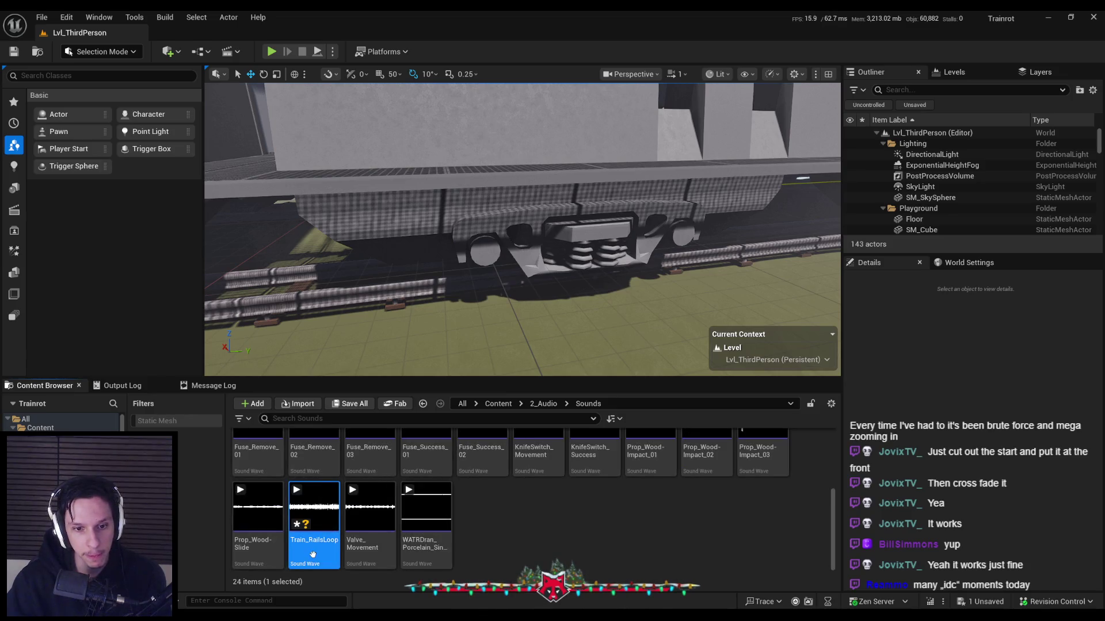
{"action": "left_click", "coordinate": [533, 539]}
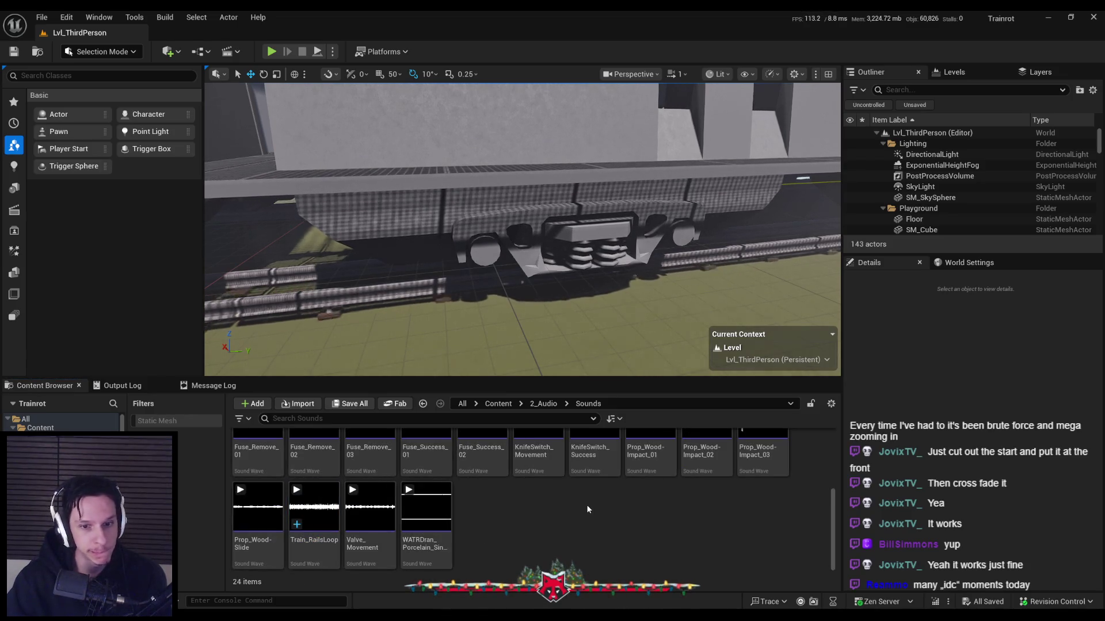
{"action": "left_click", "coordinate": [314, 517]}
Duplicate a fire extinguisher sound cue in 2_Audio and name it Cue_TrainRailLoop.
{"action": "left_click", "coordinate": [543, 404]}
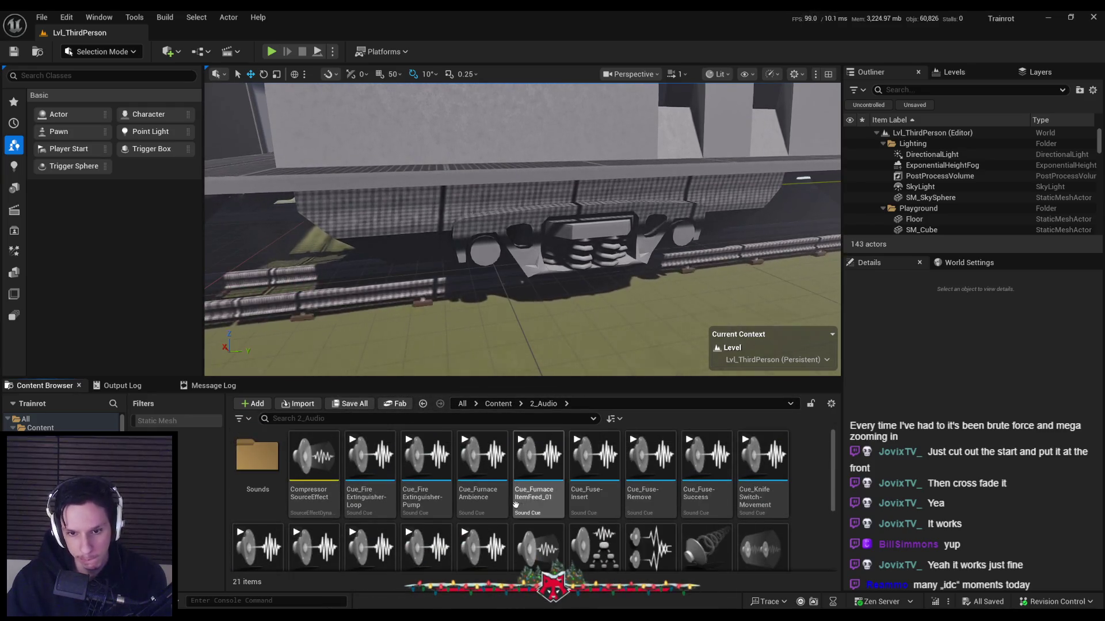
{"action": "left_click", "coordinate": [433, 502]}
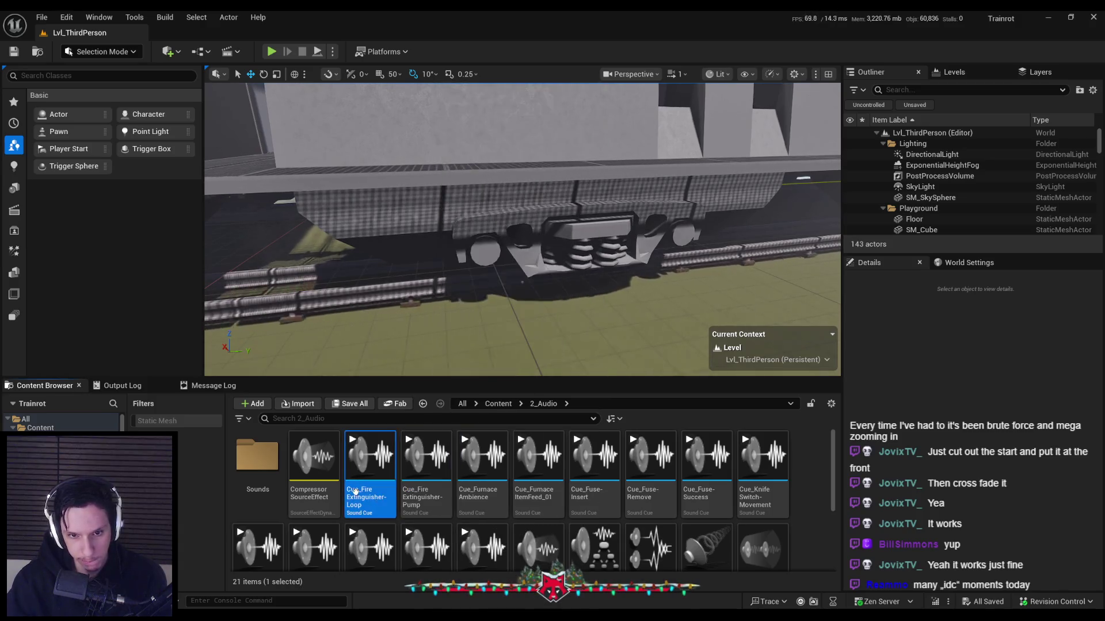
{"action": "right_click", "coordinate": [434, 502]}
{"action": "left_click", "coordinate": [408, 224]}
{"action": "type", "text": "Cue_TrainRailLoop"}
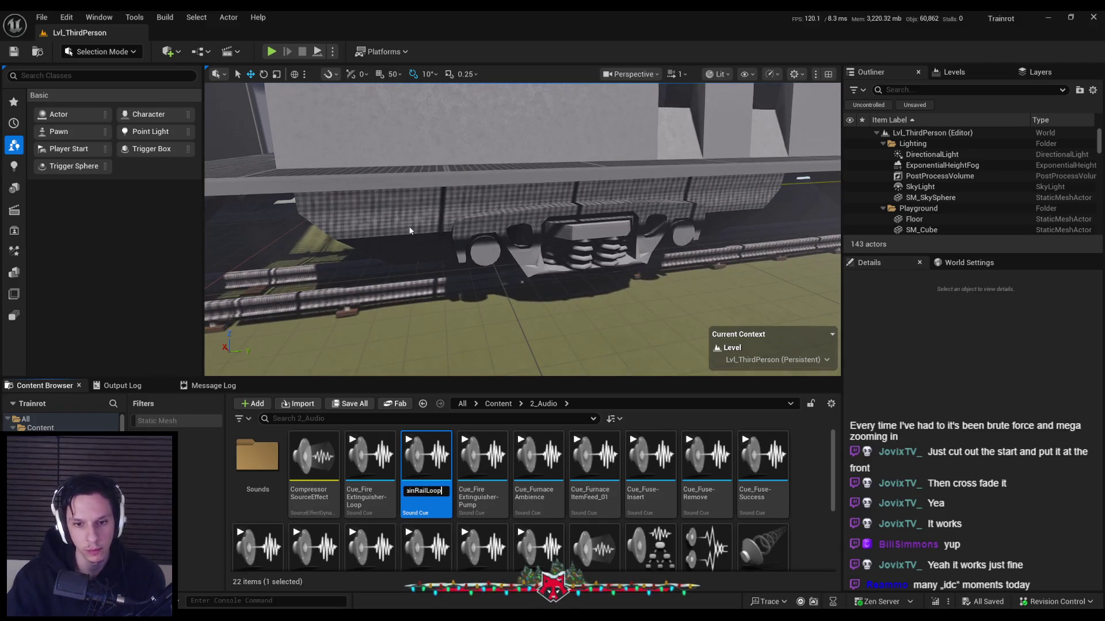
{"action": "key", "text": "Return"}
{"action": "key", "text": "Return"}
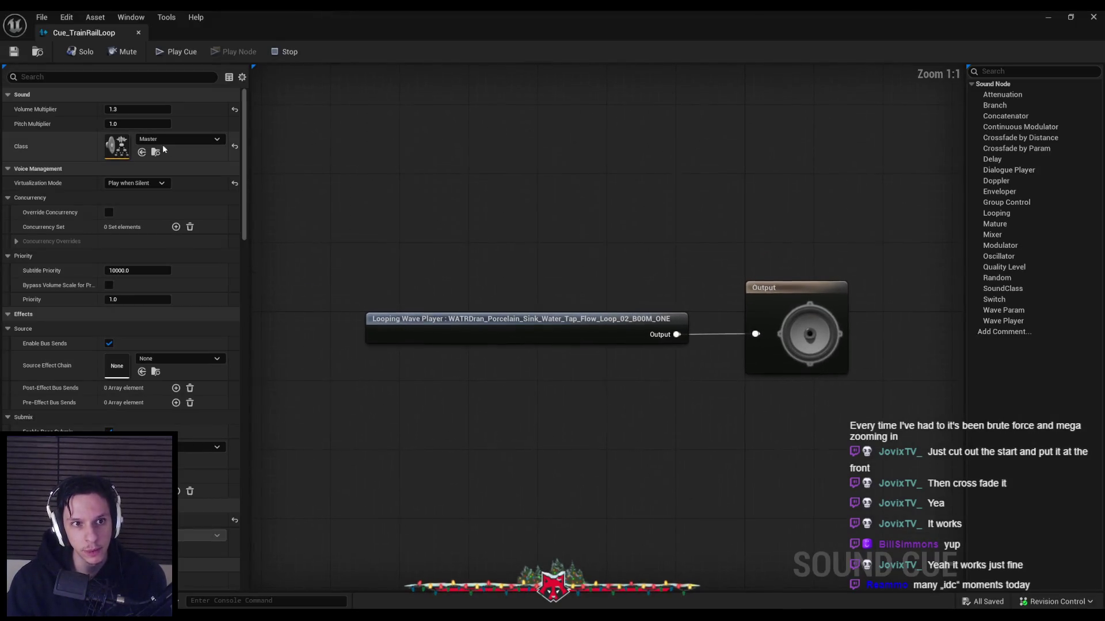
Set the looping Wave Player's sound wave to Train_RailsLoop and move the node nearer the output.
{"action": "left_click", "coordinate": [162, 141]}
{"action": "left_click", "coordinate": [377, 267]}
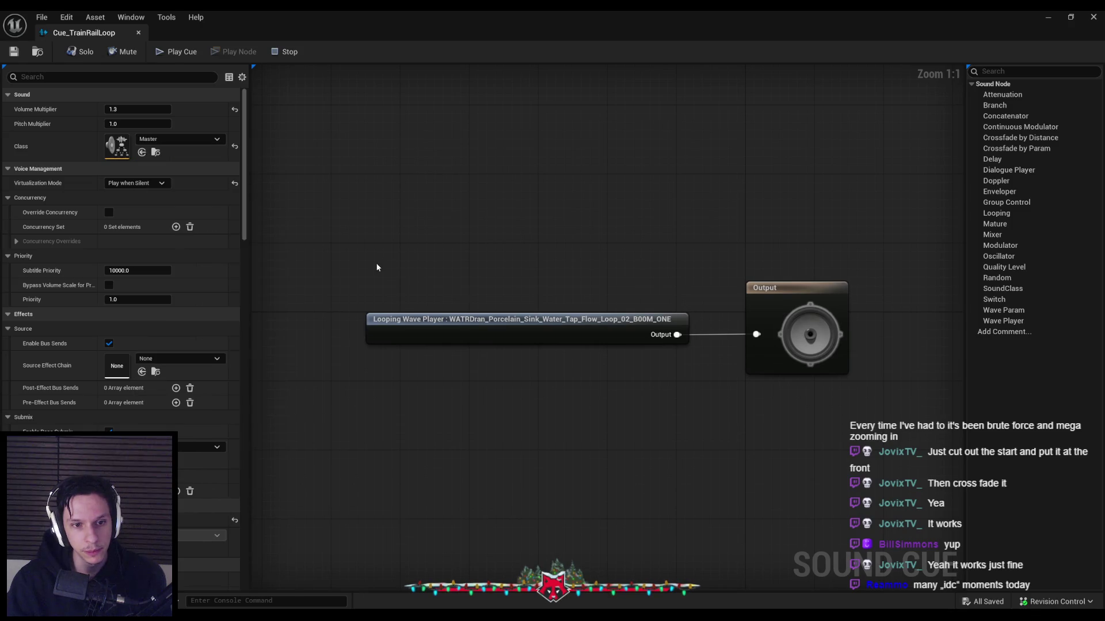
{"action": "left_click", "coordinate": [475, 327]}
{"action": "left_click", "coordinate": [173, 113]}
{"action": "type", "text": "trainr"}
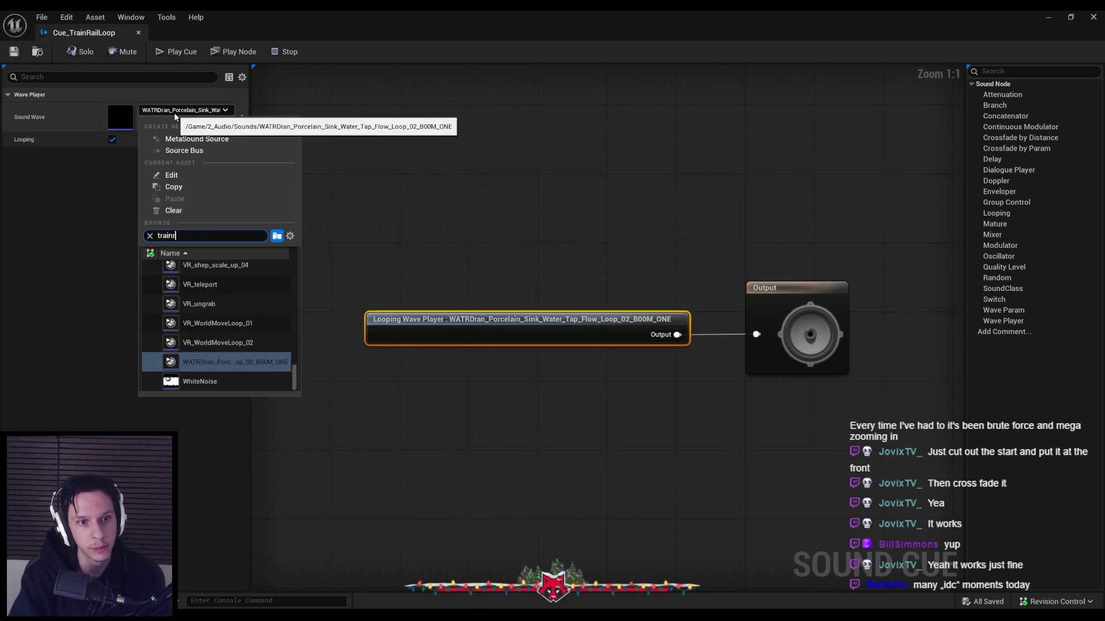
{"action": "key", "text": "BackSpace"}
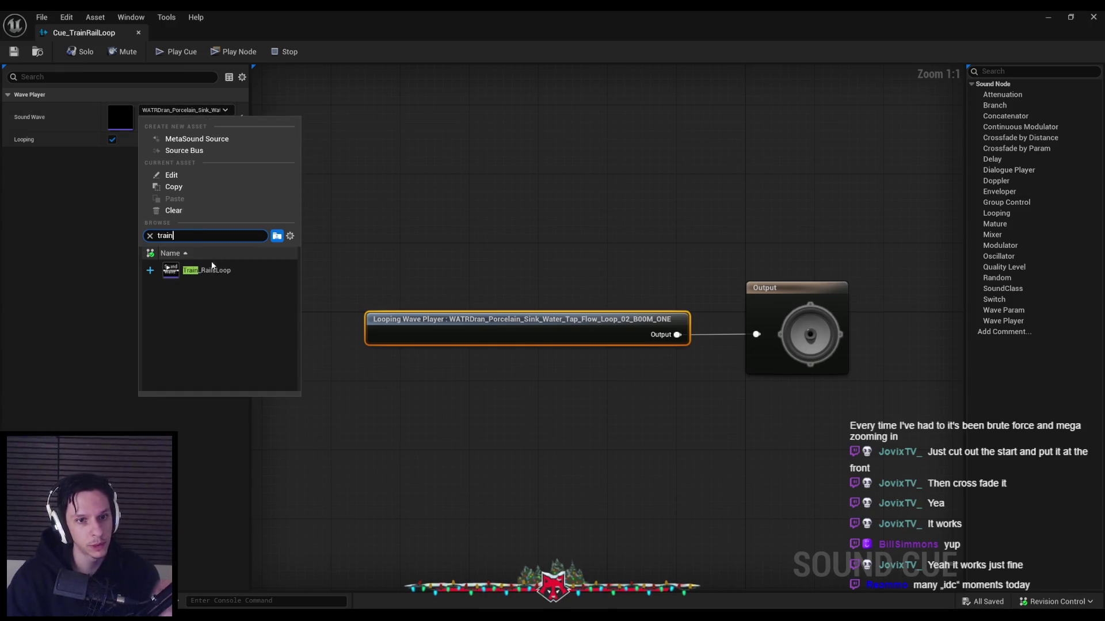
{"action": "left_click", "coordinate": [205, 268]}
{"action": "left_click_drag", "start_coordinate": [437, 319], "coordinate": [610, 319]}
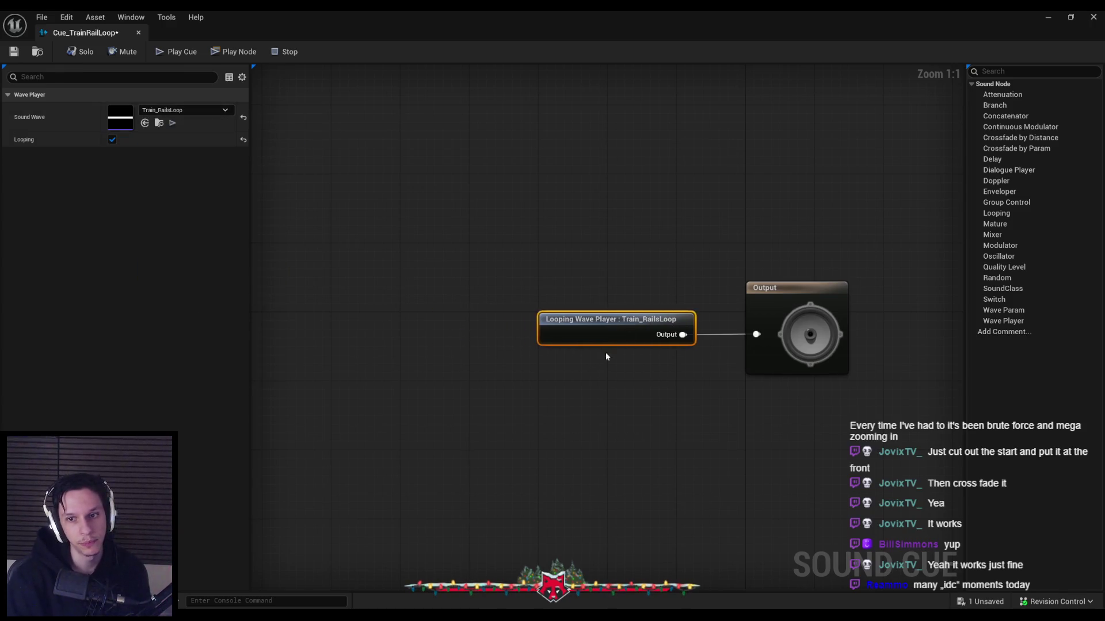
Deselect the node to show the cue's Details, then review its attenuation falloff and occlusion settings.
{"action": "left_click", "coordinate": [403, 242]}
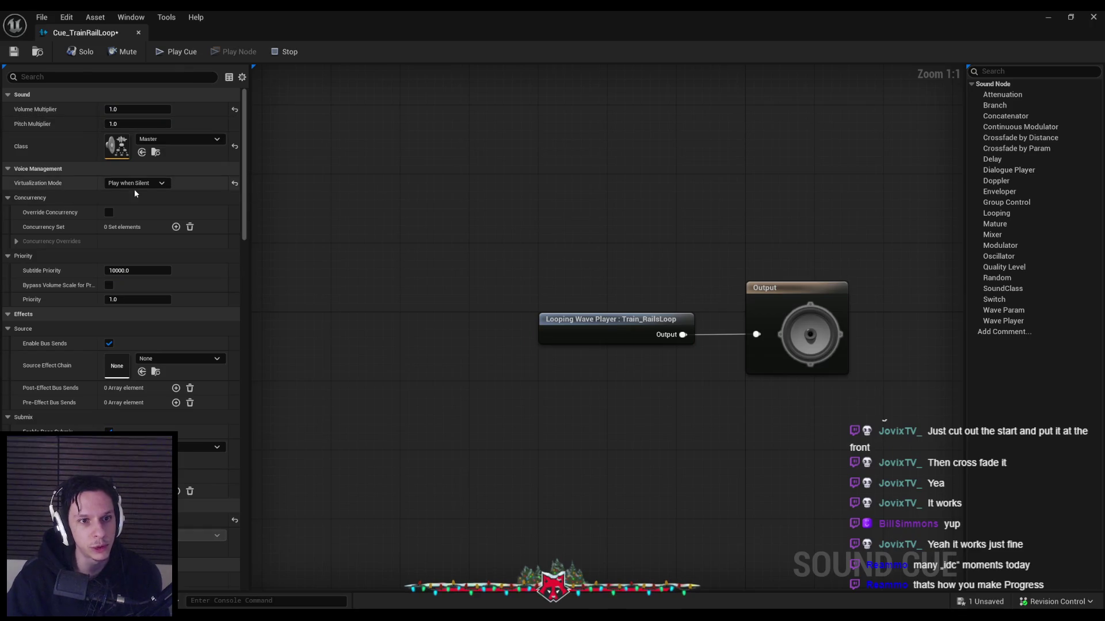
{"action": "scroll", "coordinate": [153, 233], "scroll_direction": "down", "scroll_amount": 10}
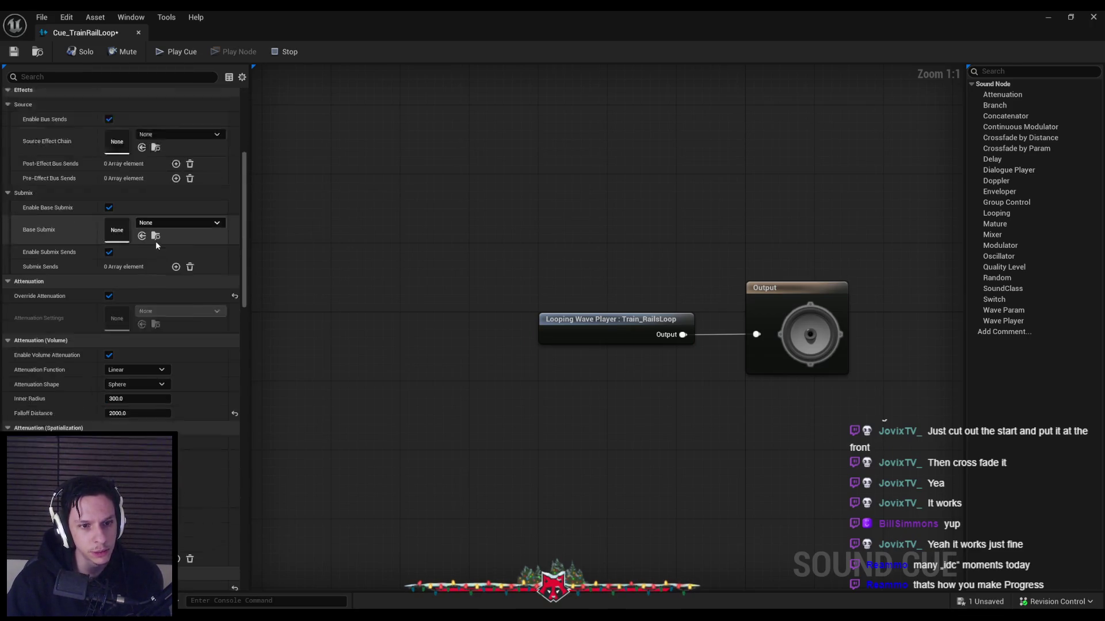
{"action": "scroll", "coordinate": [153, 240], "scroll_direction": "down", "scroll_amount": 3}
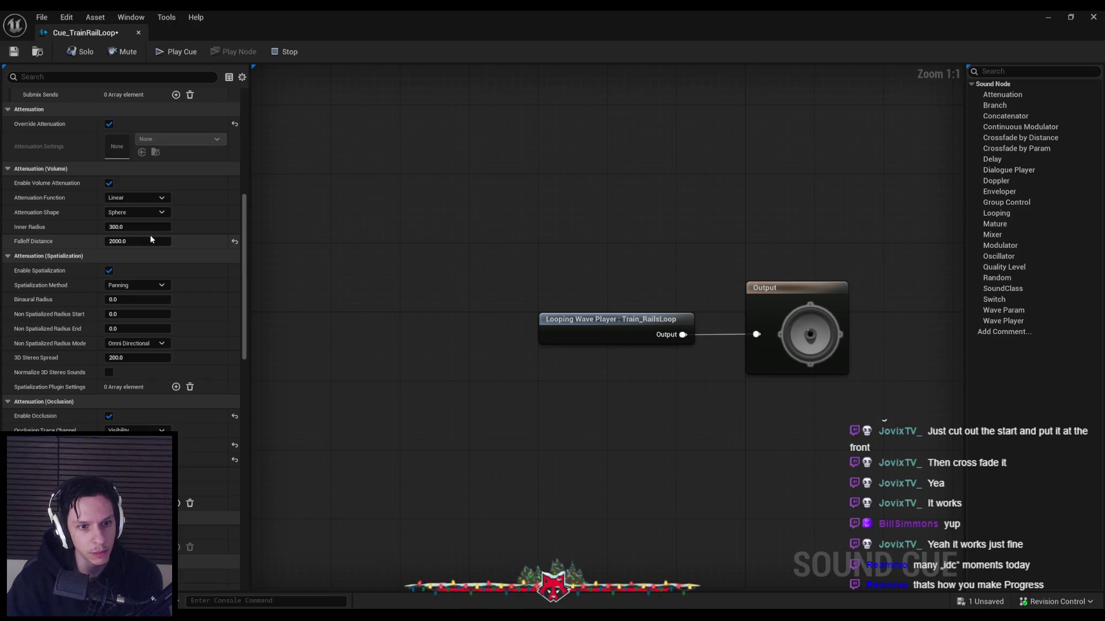
{"action": "scroll", "coordinate": [151, 239], "scroll_direction": "down", "scroll_amount": 5}
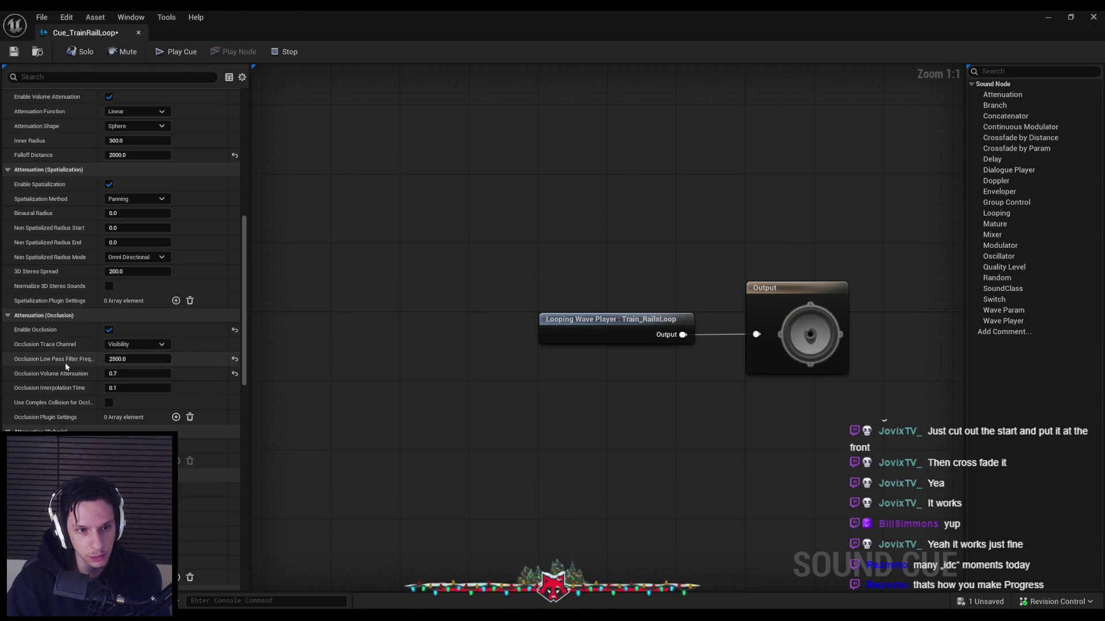
{"action": "mouse_move", "coordinate": [64, 361]}
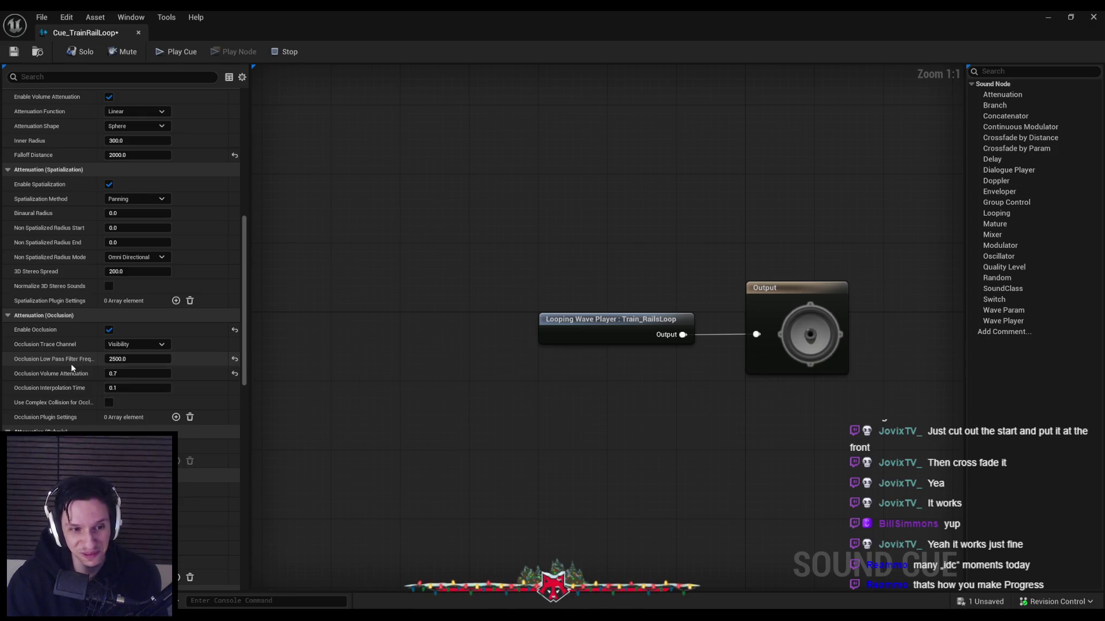
{"action": "mouse_move", "coordinate": [69, 406]}
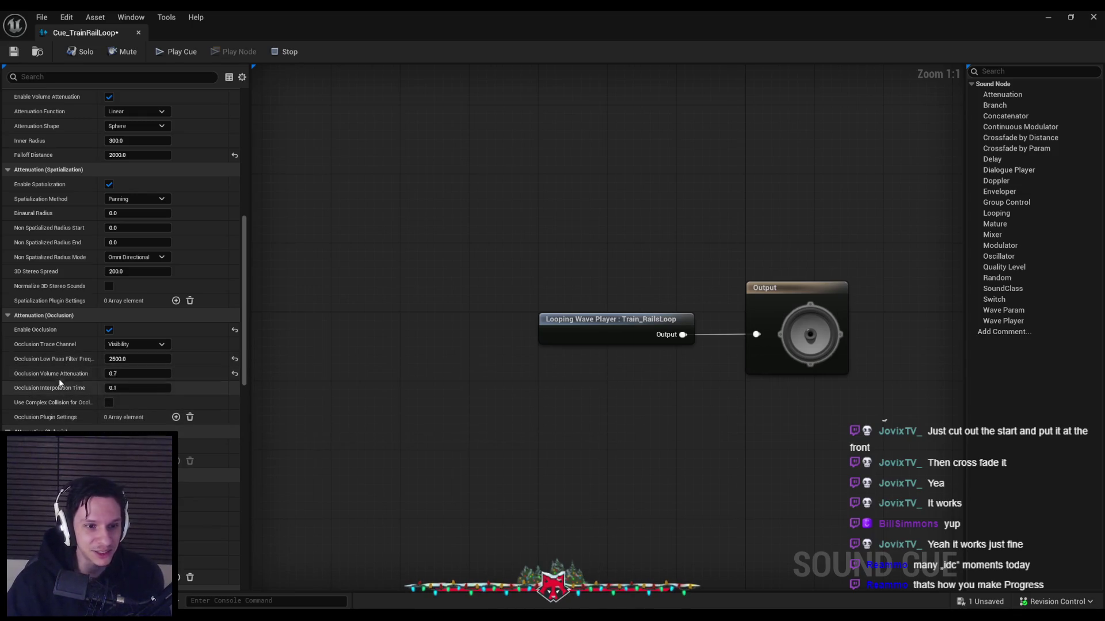
{"action": "scroll", "coordinate": [51, 361], "scroll_direction": "down", "scroll_amount": 5}
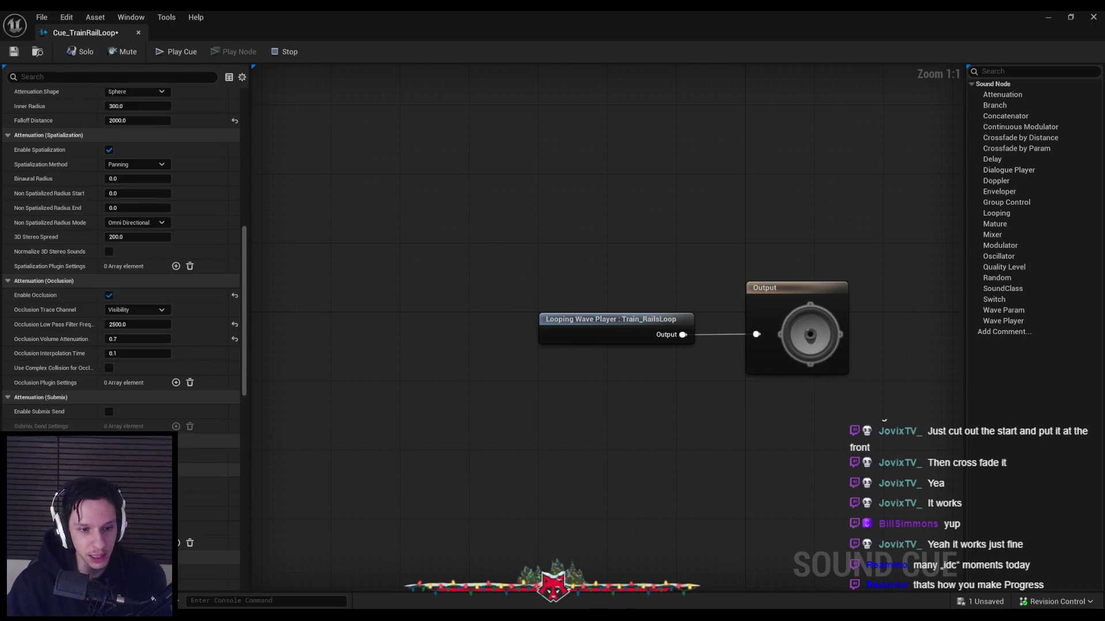
{"action": "scroll", "coordinate": [106, 397], "scroll_direction": "up", "scroll_amount": 6}
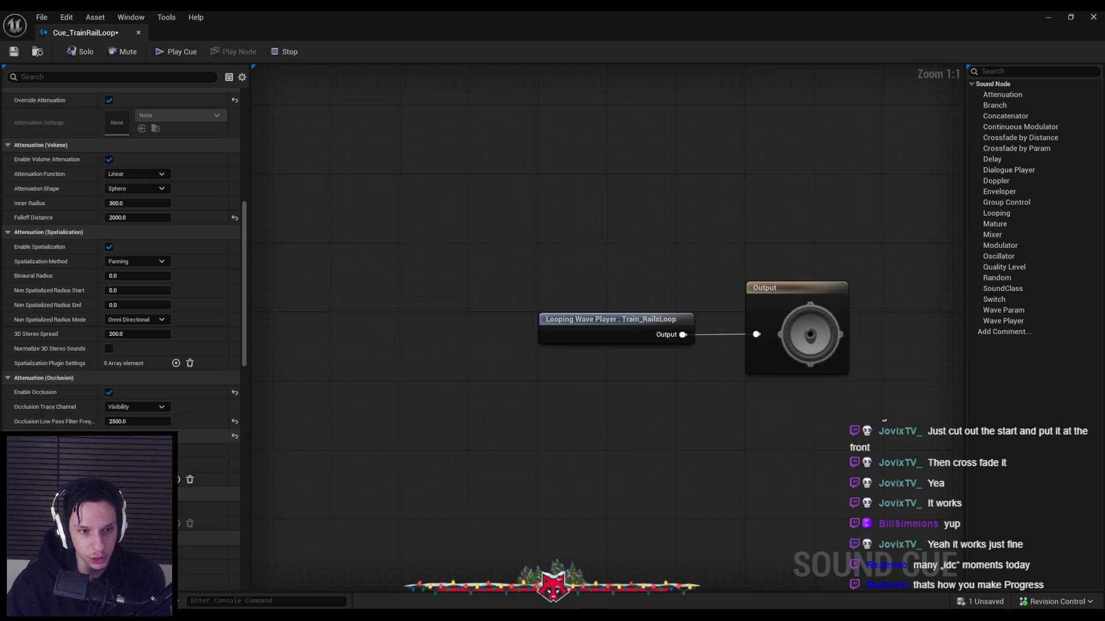
{"action": "scroll", "coordinate": [70, 423], "scroll_direction": "up", "scroll_amount": 7}
{"action": "scroll", "coordinate": [71, 423], "scroll_direction": "up", "scroll_amount": 7}
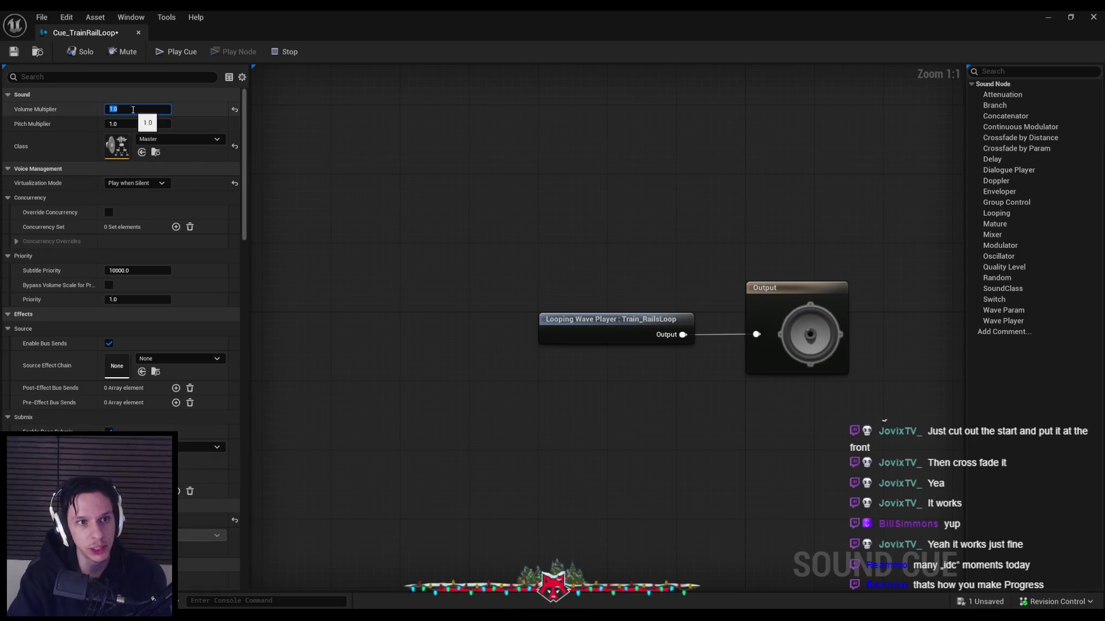
Set the cue's Volume Multiplier to 0.5 and save it.
{"action": "type", "text": "0.5"}
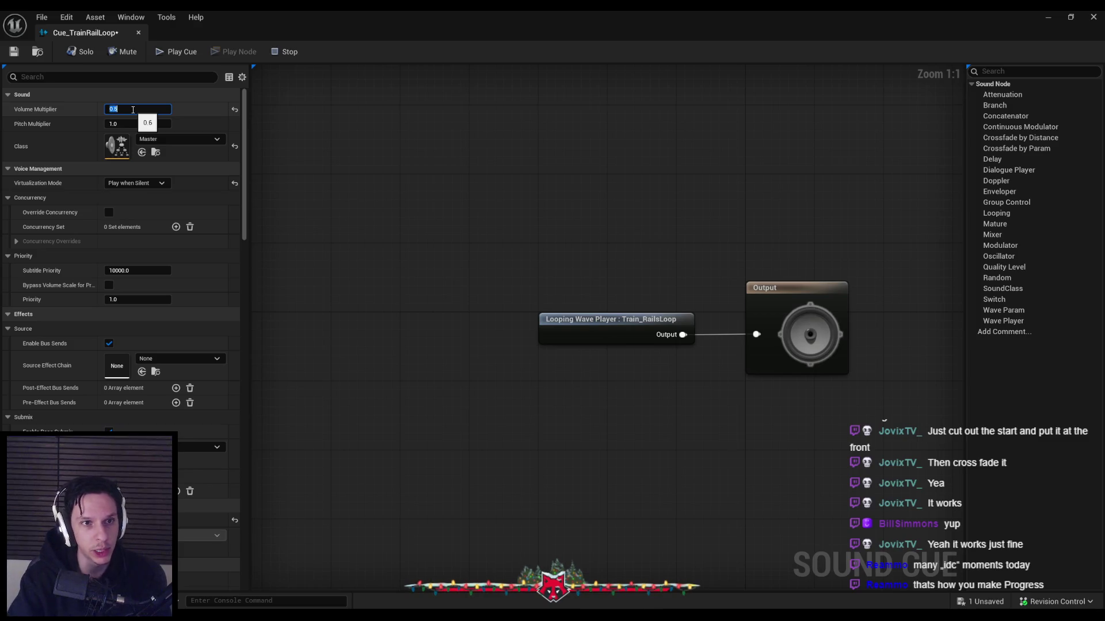
{"action": "key", "text": "ctrl+s"}
{"action": "scroll", "coordinate": [222, 235], "scroll_direction": "down", "scroll_amount": 15}
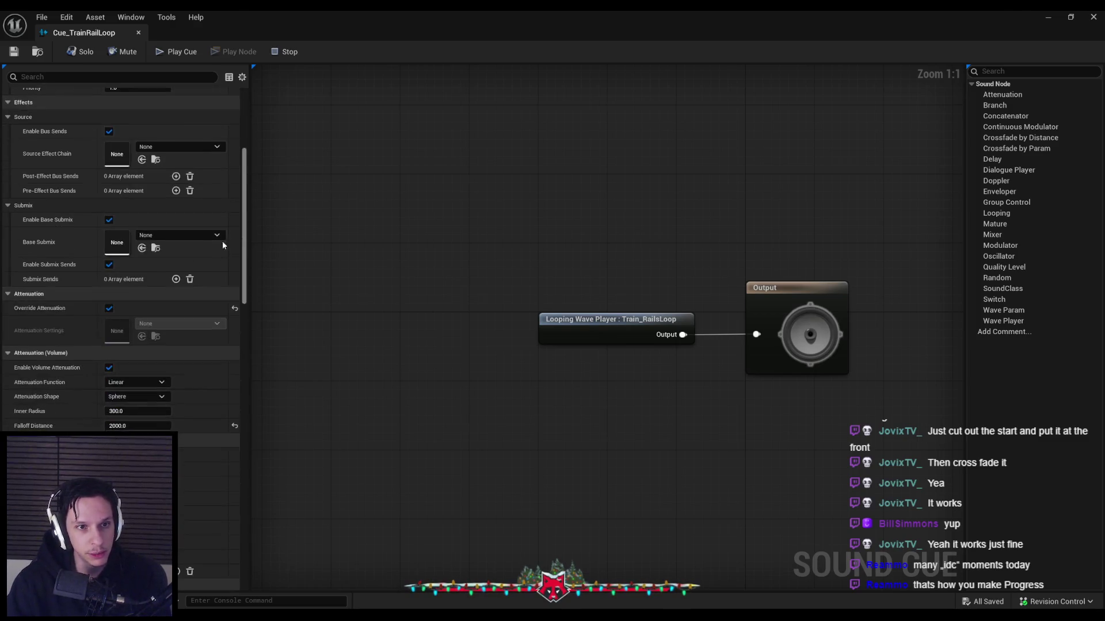
{"action": "scroll", "coordinate": [216, 432], "scroll_direction": "down", "scroll_amount": 5}
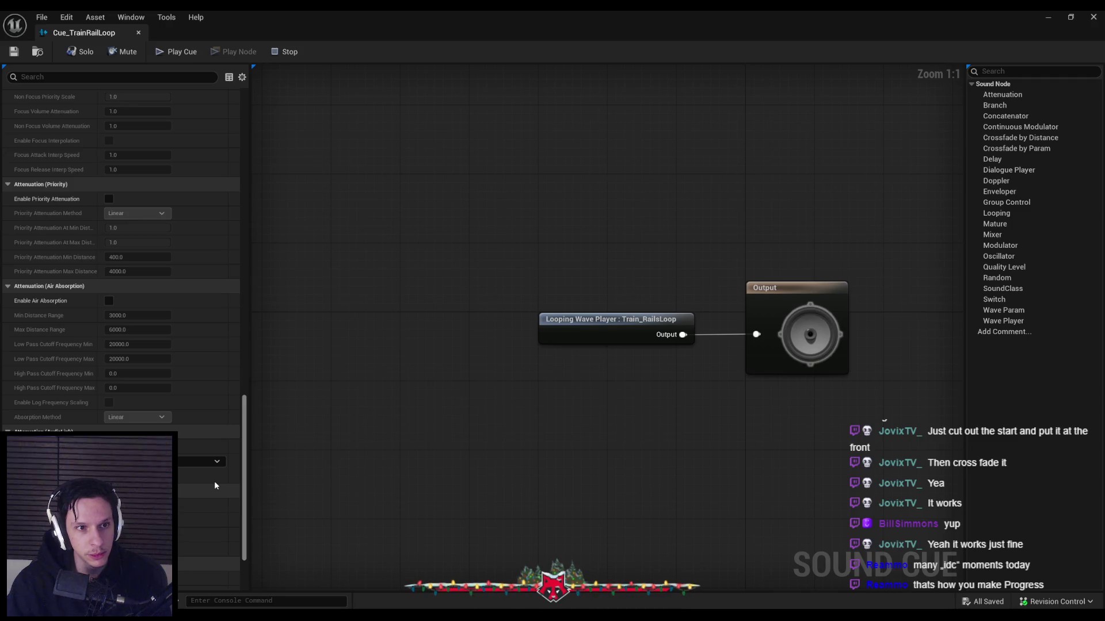
Keep the cue's Virtualization Mode on Play when Silent.
{"action": "scroll", "coordinate": [216, 455], "scroll_direction": "up", "scroll_amount": 4}
{"action": "scroll", "coordinate": [228, 388], "scroll_direction": "up", "scroll_amount": 5}
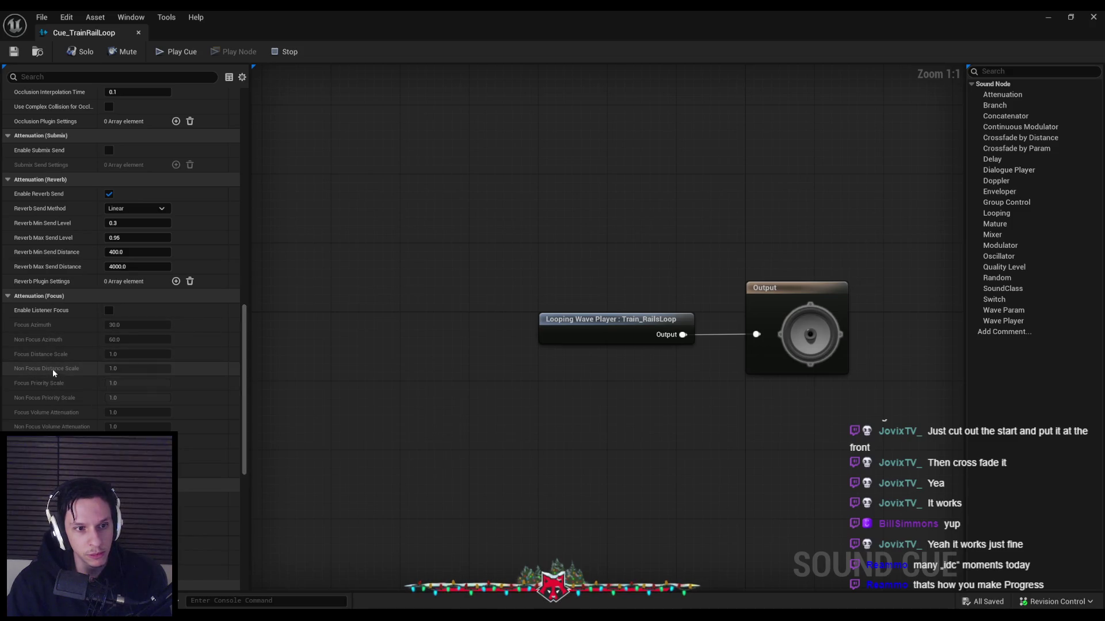
{"action": "scroll", "coordinate": [249, 379], "scroll_direction": "down", "scroll_amount": 10}
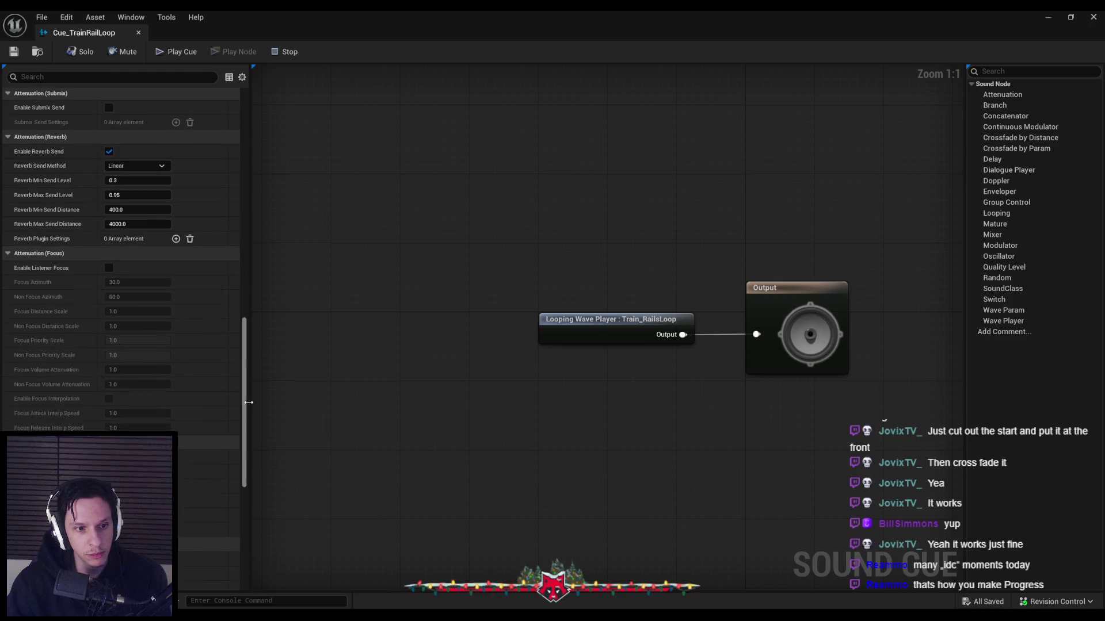
{"action": "left_click_drag", "start_coordinate": [253, 458], "coordinate": [256, 485]}
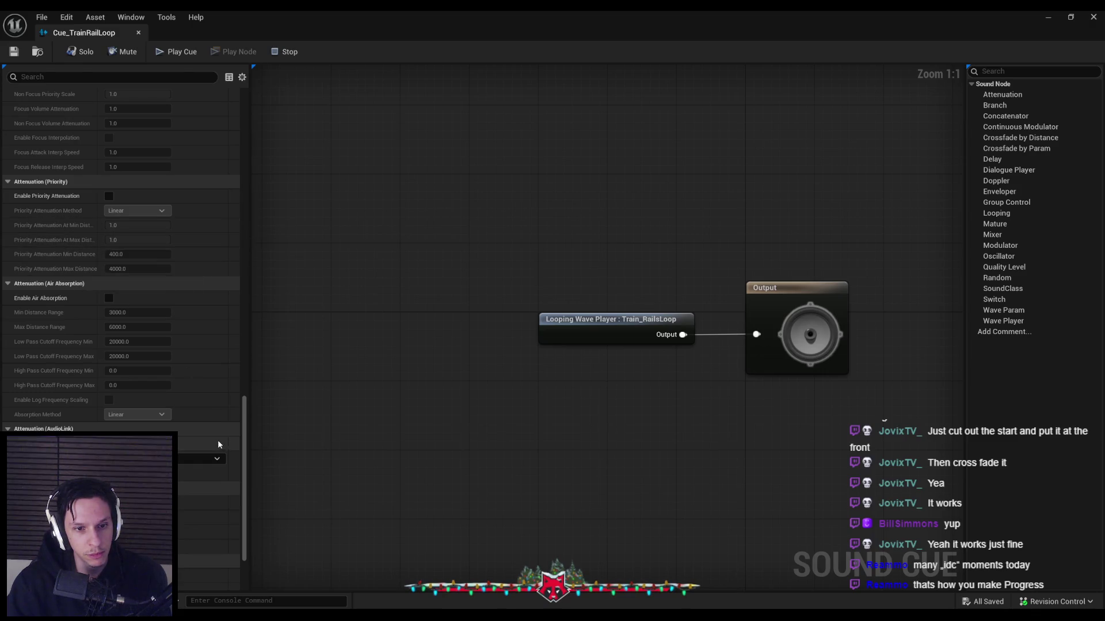
{"action": "left_click_drag", "start_coordinate": [244, 457], "coordinate": [244, 488]}
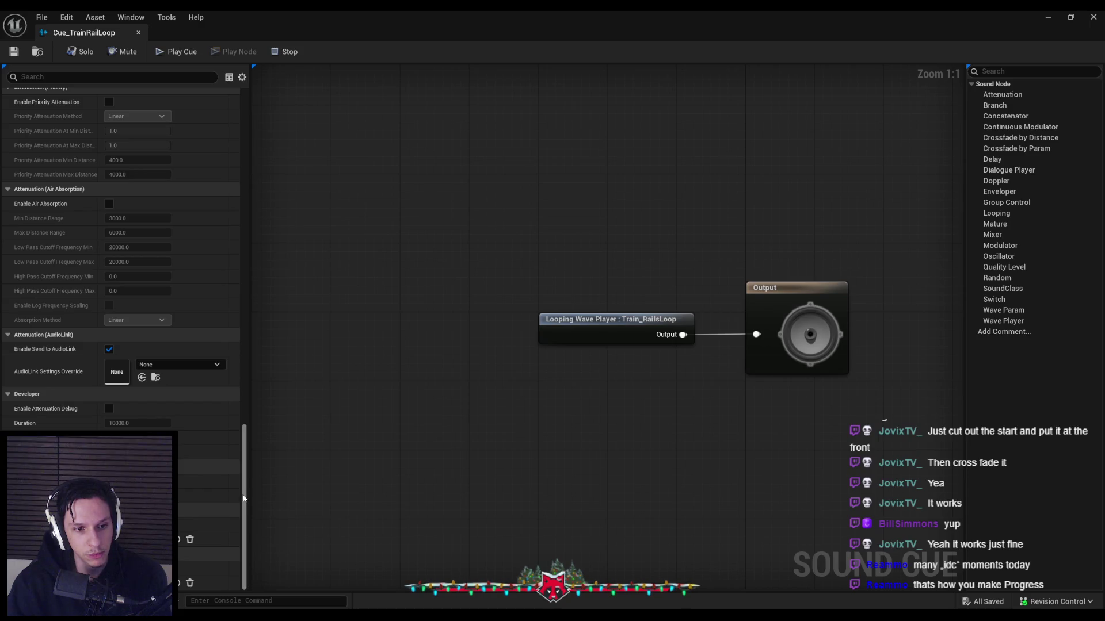
{"action": "left_click_drag", "start_coordinate": [240, 485], "coordinate": [222, 101]}
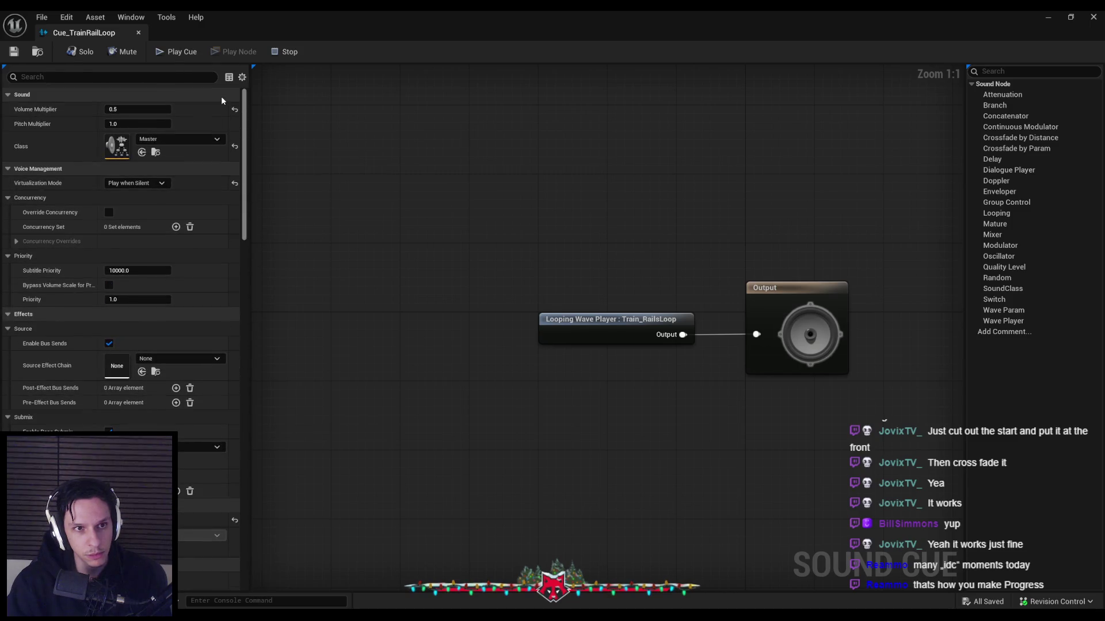
{"action": "left_click", "coordinate": [136, 183]}
{"action": "left_click", "coordinate": [131, 184]}
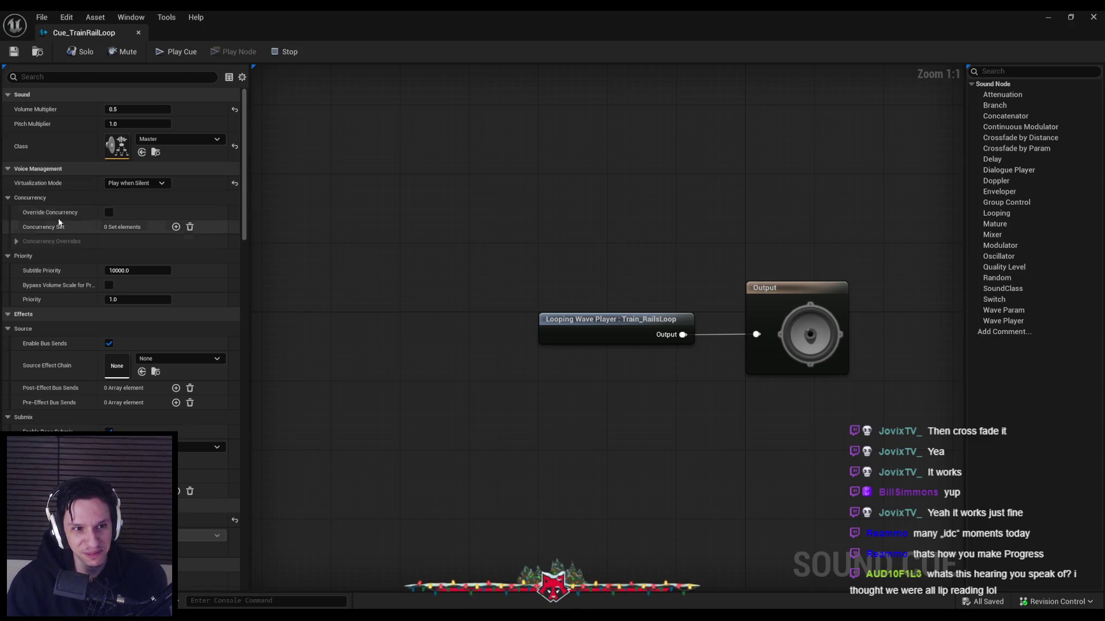
Override the cue's concurrency with Max Count 3 and allow stolen voices to recover.
{"action": "left_click", "coordinate": [60, 242]}
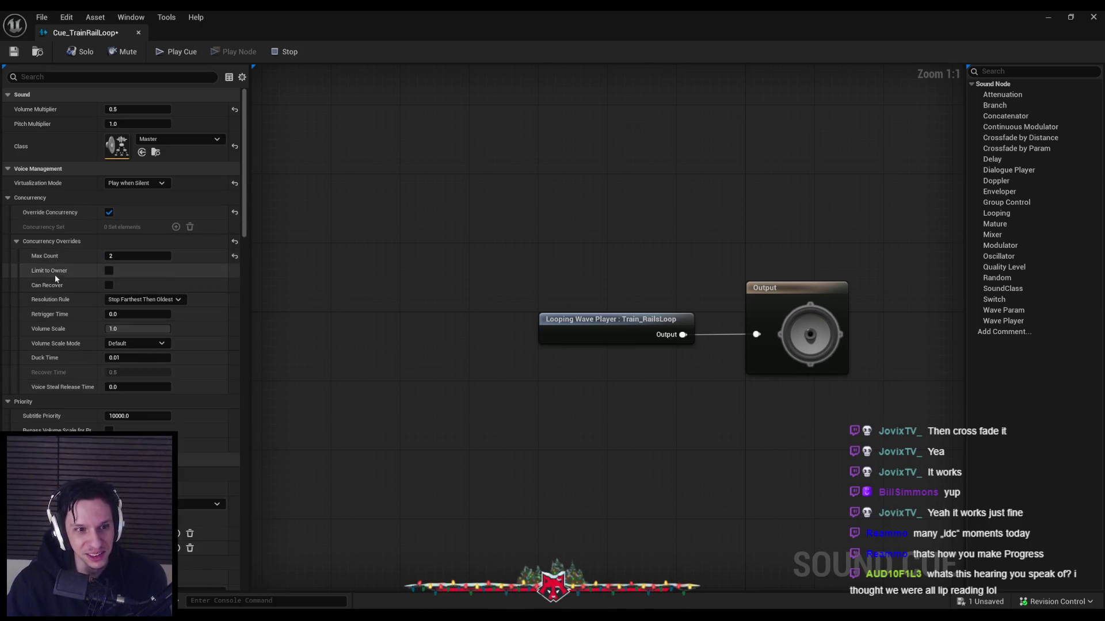
{"action": "left_click", "coordinate": [108, 285]}
{"action": "left_click_drag", "start_coordinate": [243, 223], "coordinate": [245, 230]}
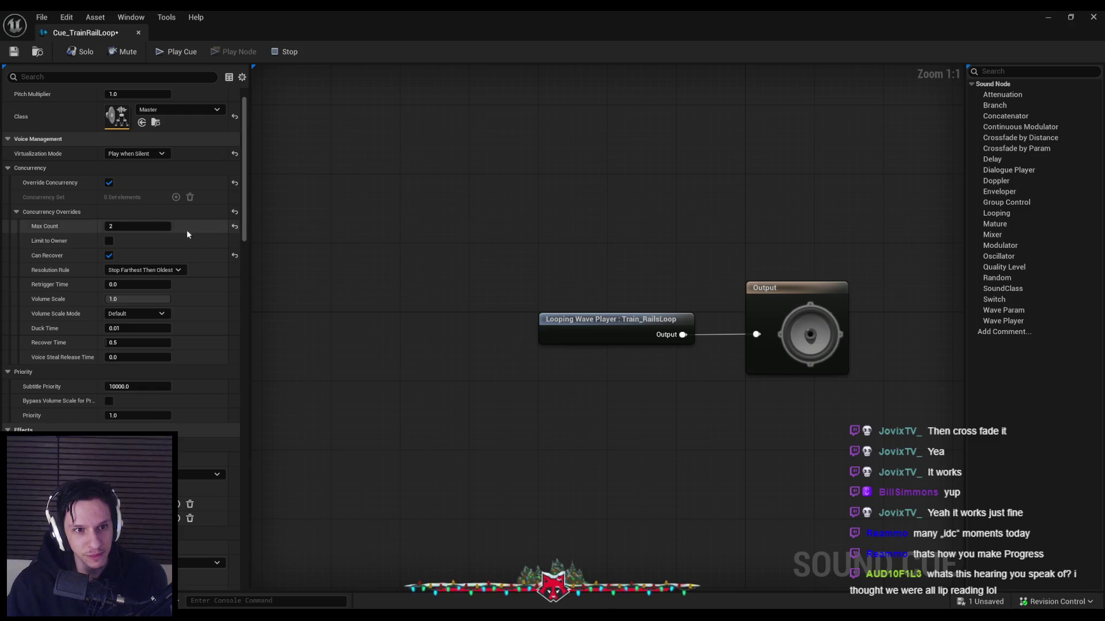
{"action": "left_click_drag", "start_coordinate": [246, 229], "coordinate": [230, 525]}
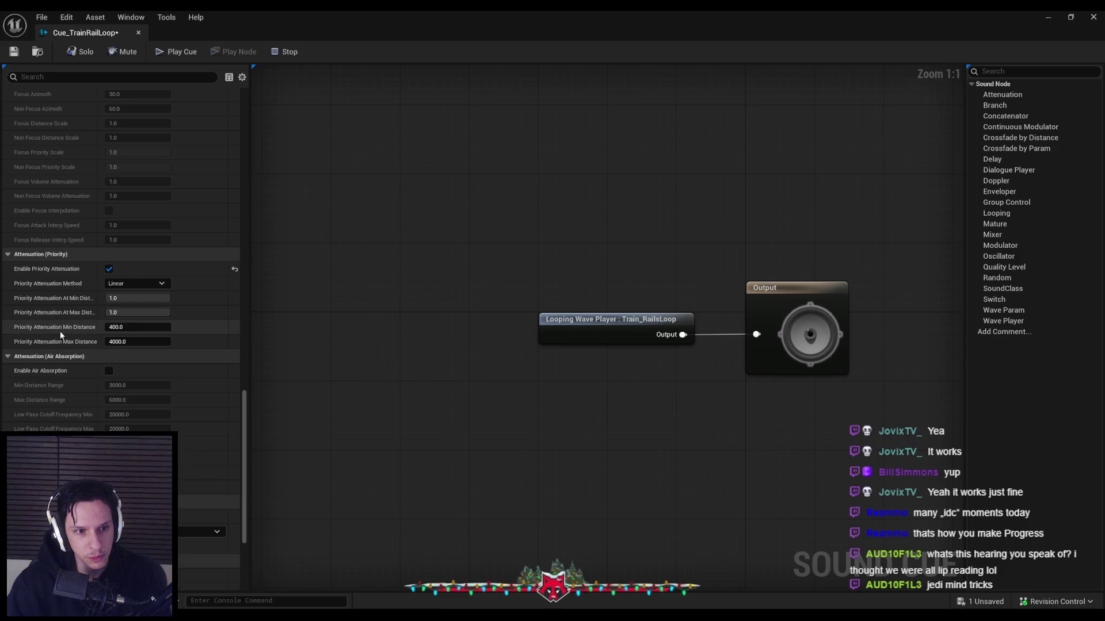
Review the Attenuation (Priority) settings, save the tuned cue, and return to the level editor.
{"action": "scroll", "coordinate": [238, 417], "scroll_direction": "down", "scroll_amount": 3}
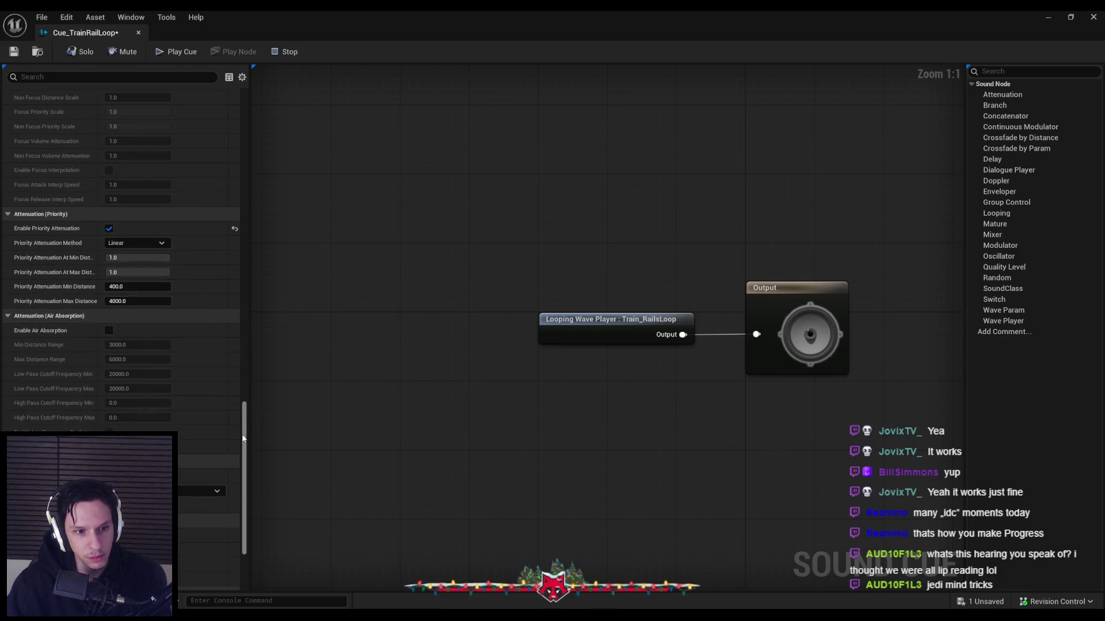
{"action": "scroll", "coordinate": [243, 438], "scroll_direction": "down", "scroll_amount": 2}
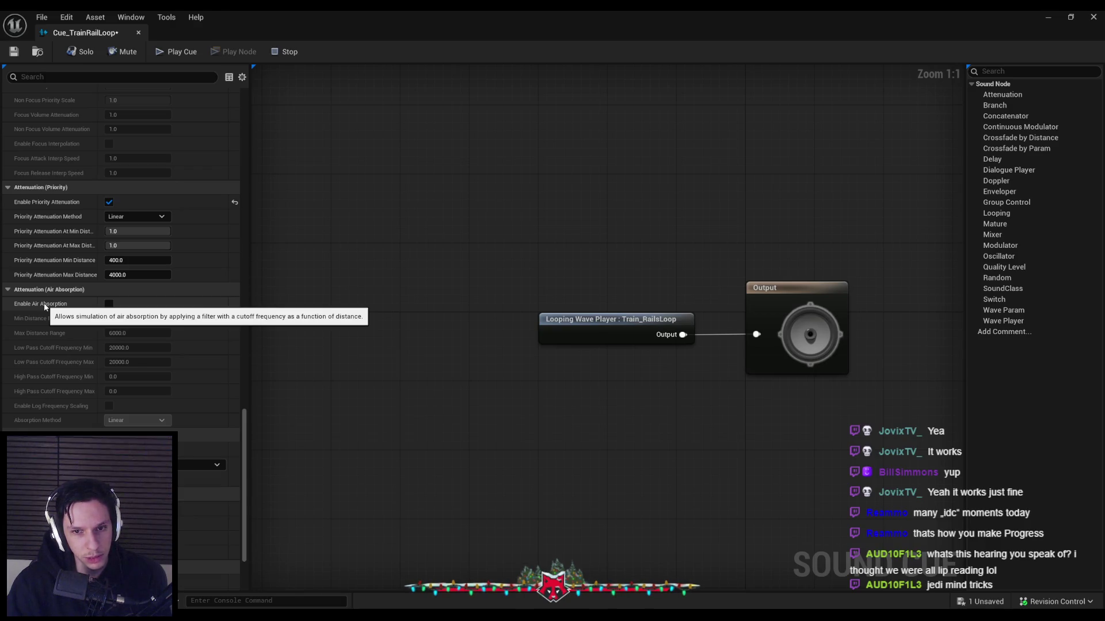
{"action": "scroll", "coordinate": [240, 478], "scroll_direction": "down", "scroll_amount": 5}
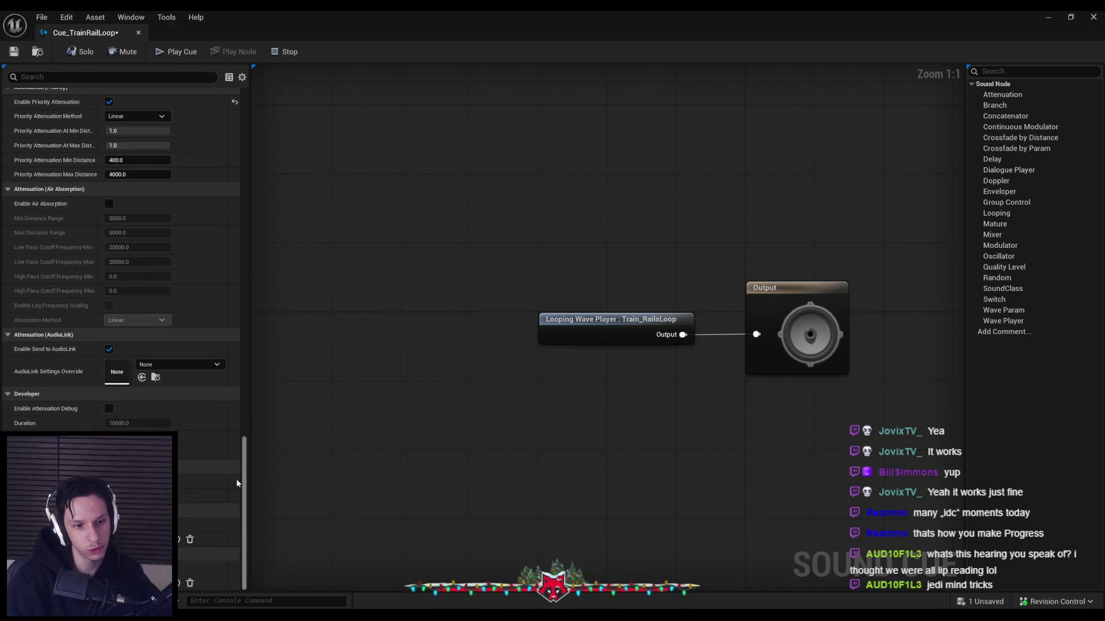
{"action": "left_click_drag", "start_coordinate": [237, 483], "coordinate": [235, 105]}
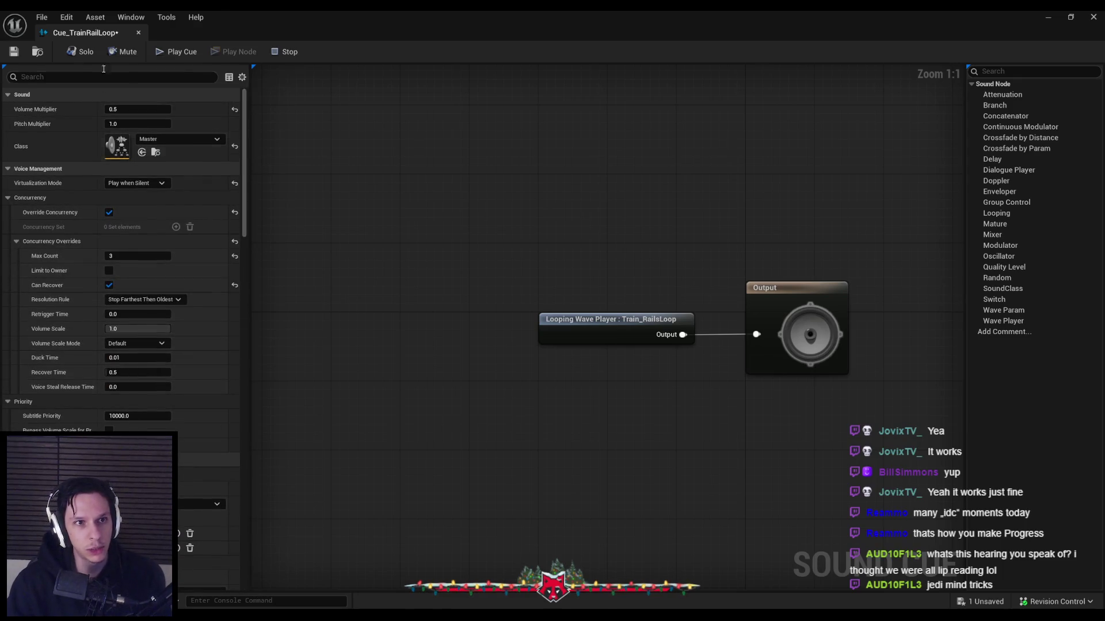
{"action": "left_click", "coordinate": [15, 53]}
{"action": "key", "text": "alt+Tab"}
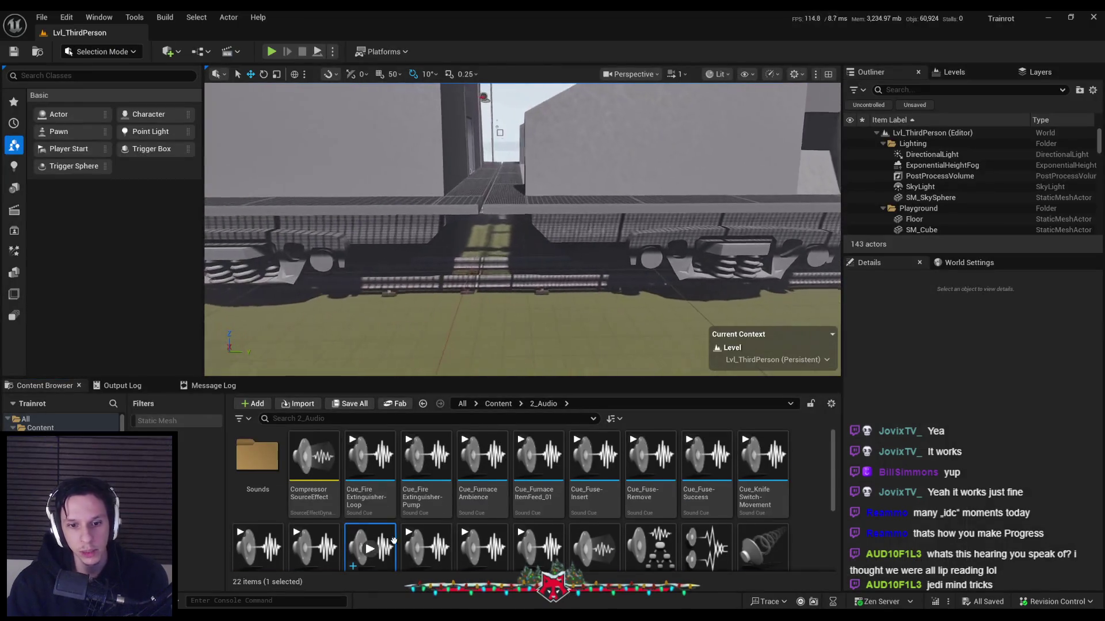
Place two Cue_TrainRailLoop ambient sounds beneath the train, save the level, and start Play.
{"action": "left_click_drag", "start_coordinate": [387, 534], "coordinate": [730, 259]}
{"action": "key", "text": "f"}
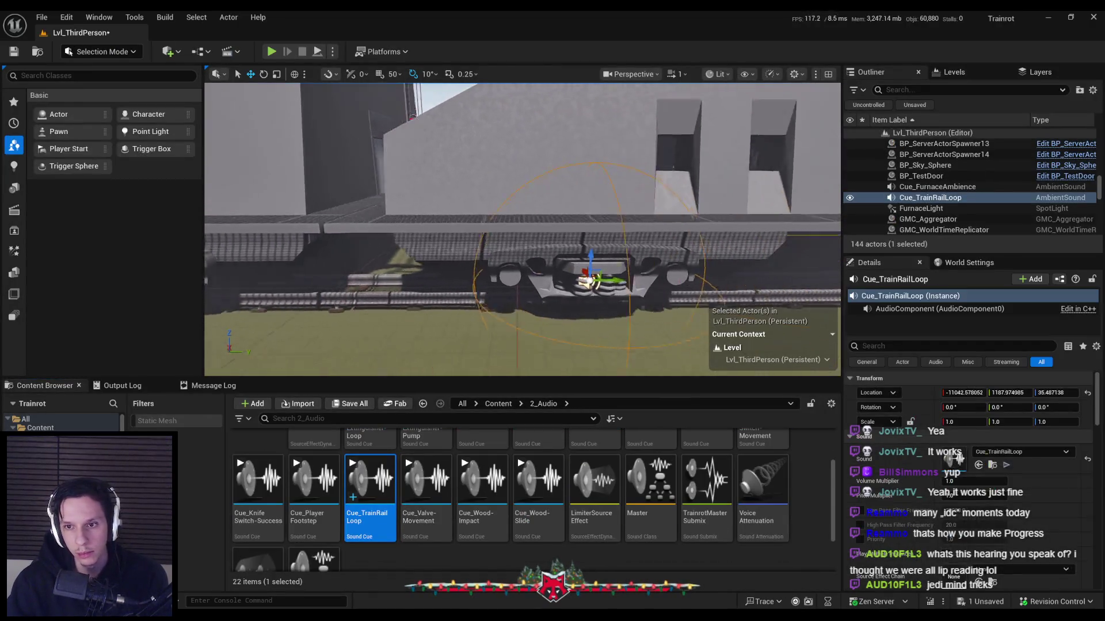
{"action": "mouse_move", "coordinate": [519, 235]}
{"action": "left_mouse_down"}
{"action": "mouse_move", "coordinate": [555, 257]}
{"action": "mouse_move", "coordinate": [631, 267]}
{"action": "left_mouse_up"}
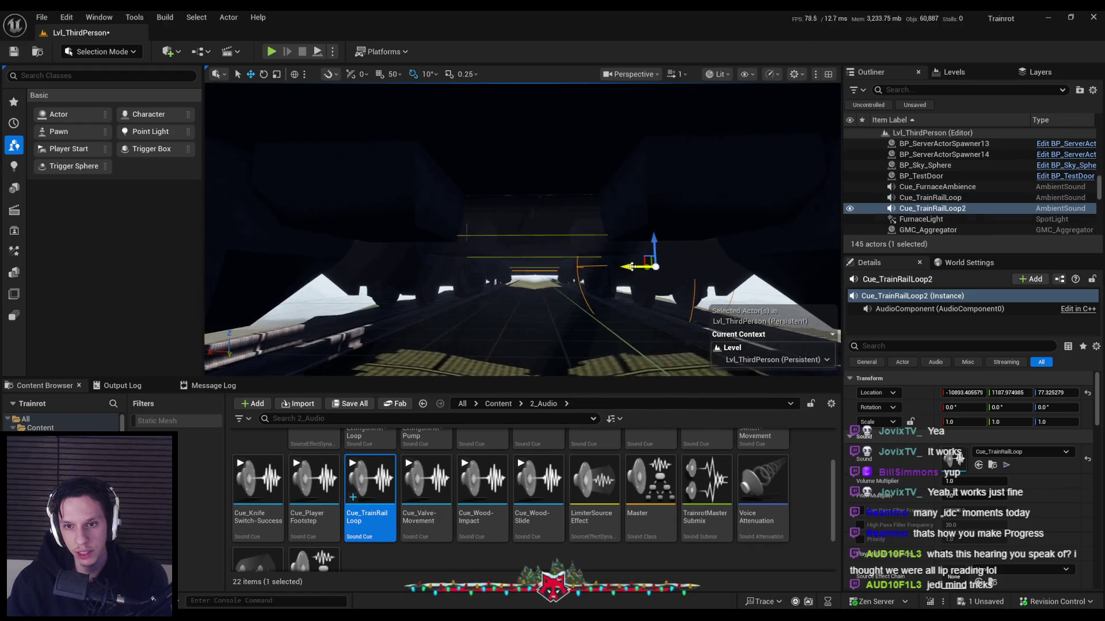
{"action": "mouse_move", "coordinate": [384, 286]}
{"action": "left_mouse_down"}
{"action": "mouse_move", "coordinate": [478, 294]}
{"action": "mouse_move", "coordinate": [485, 270]}
{"action": "mouse_move", "coordinate": [512, 268]}
{"action": "left_mouse_up"}
{"action": "key", "text": "ctrl+s"}
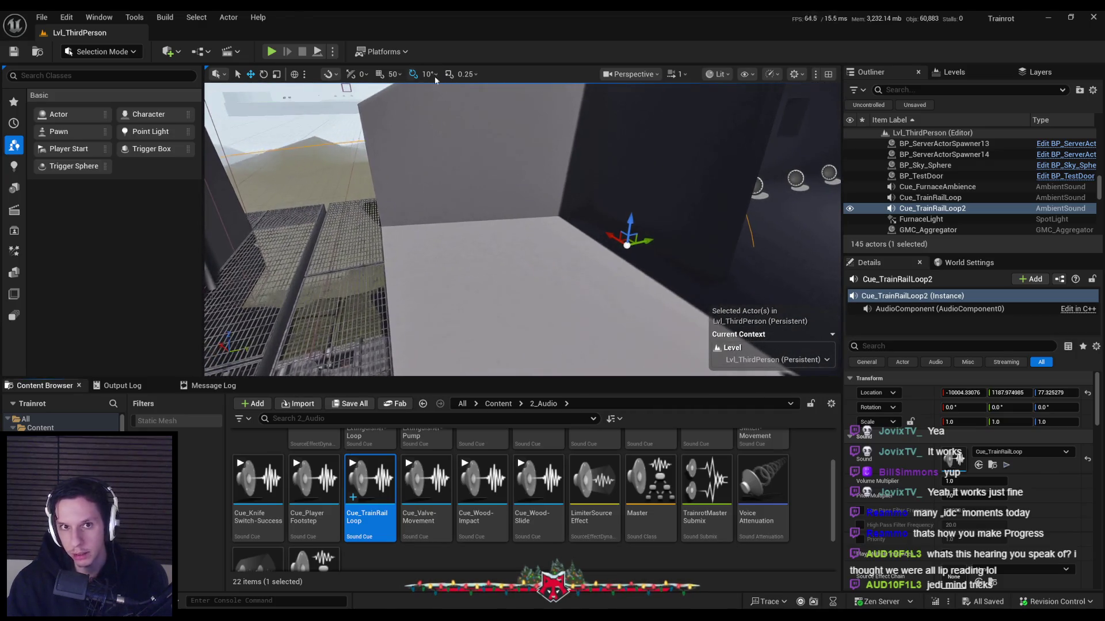
{"action": "left_click", "coordinate": [282, 52]}
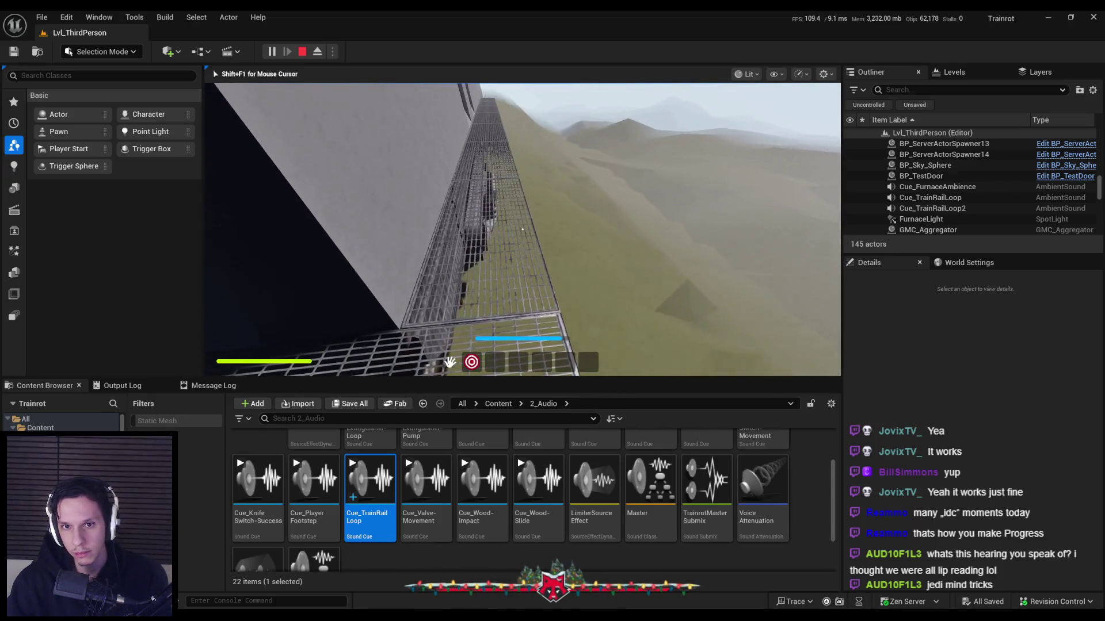
In full screen, walk the catwalk beside the train through the tunnel, then stop the play session.
{"action": "key", "text": "F11"}
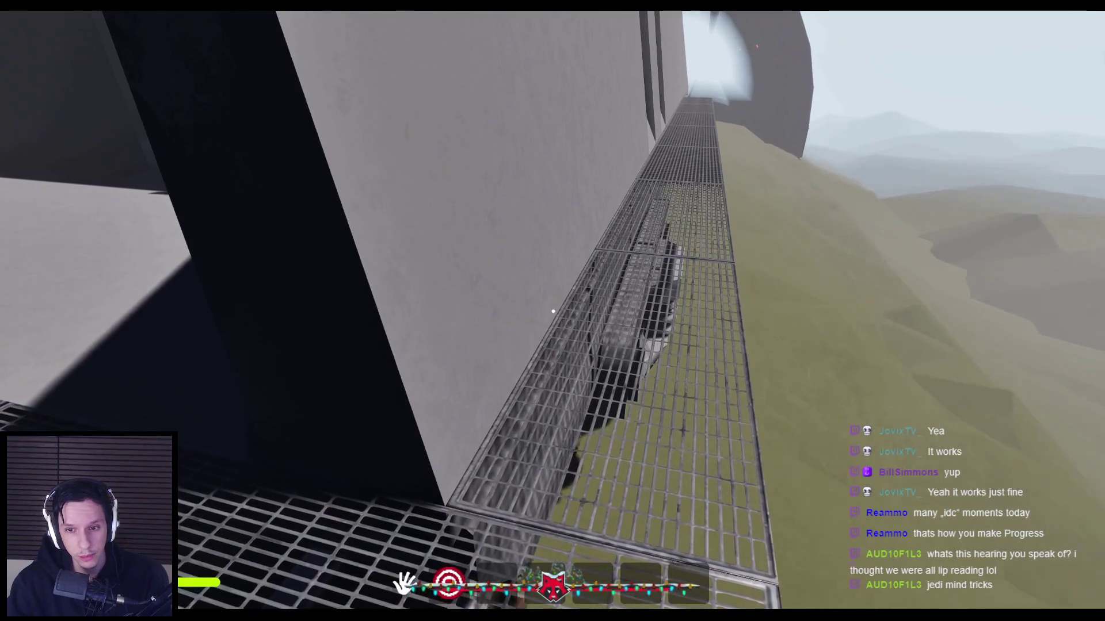
{"action": "key", "text": "shift+w"}
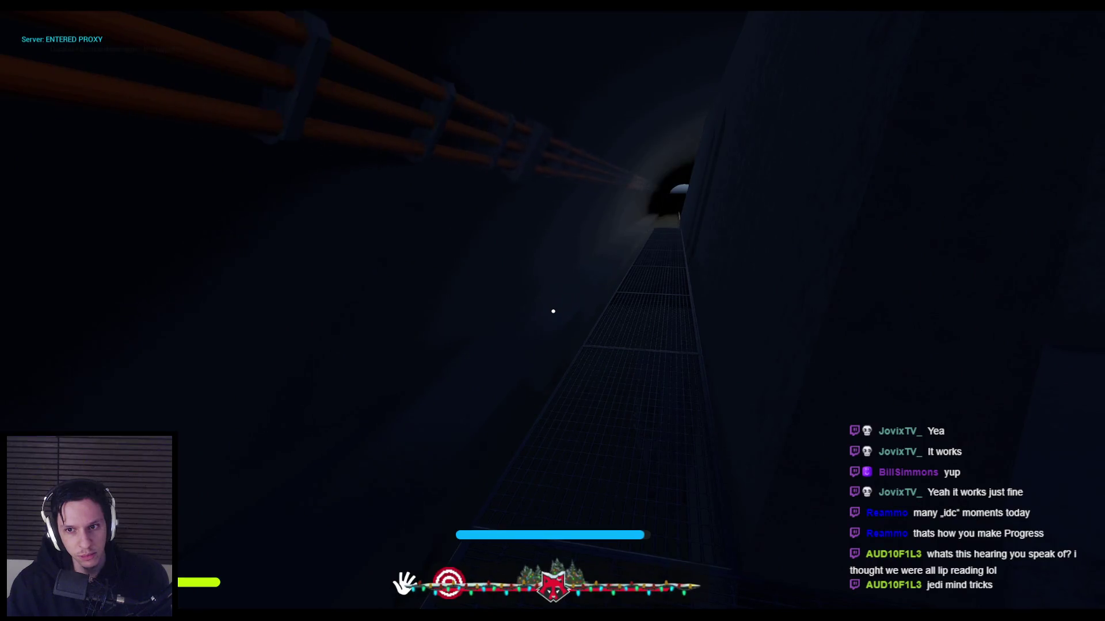
{"action": "key", "text": "shift+w"}
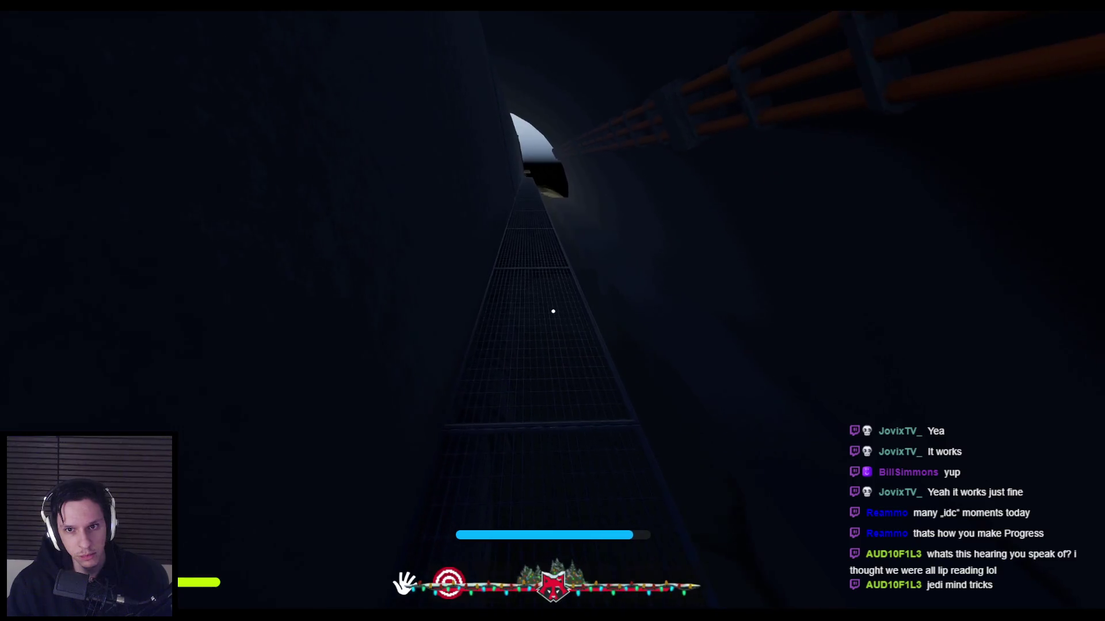
{"action": "key", "text": "w"}
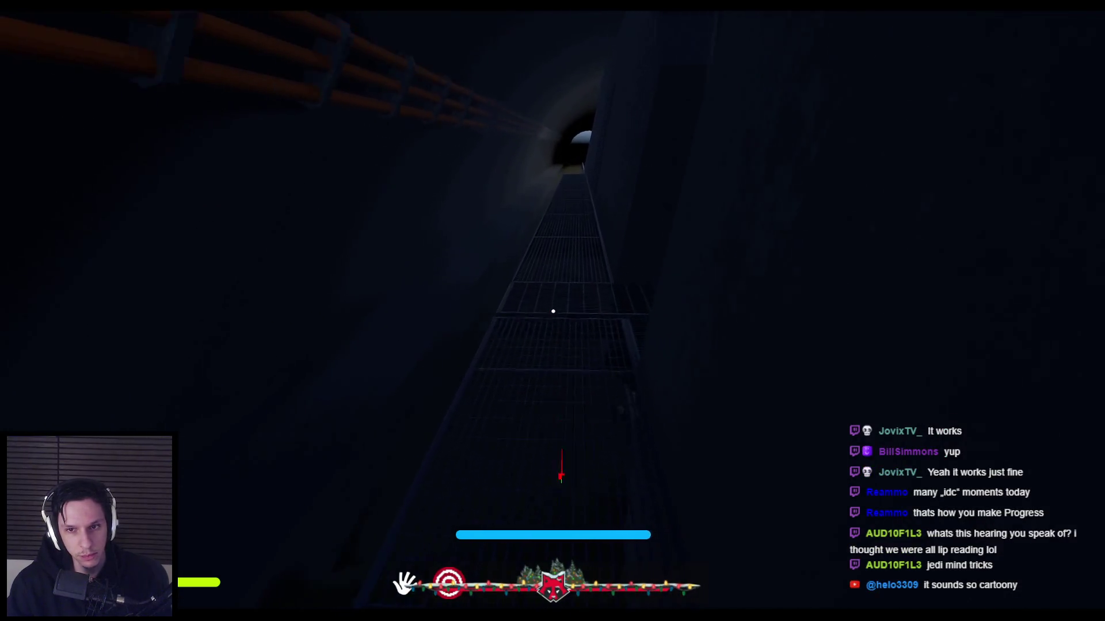
{"action": "key", "text": "w"}
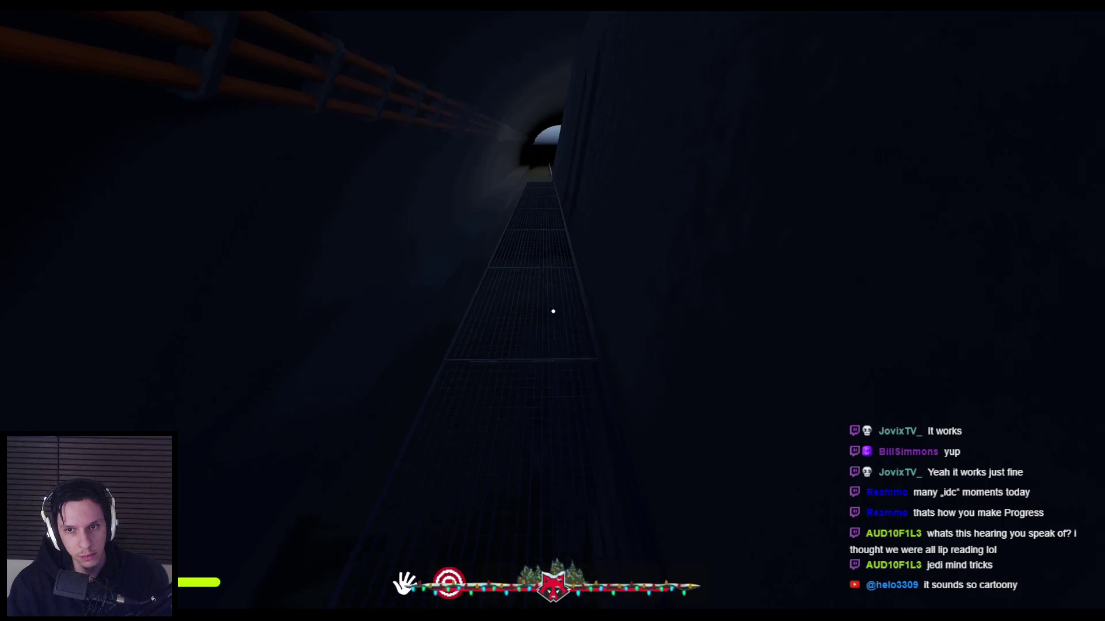
{"action": "key", "text": "w"}
{"action": "key", "text": "w"}
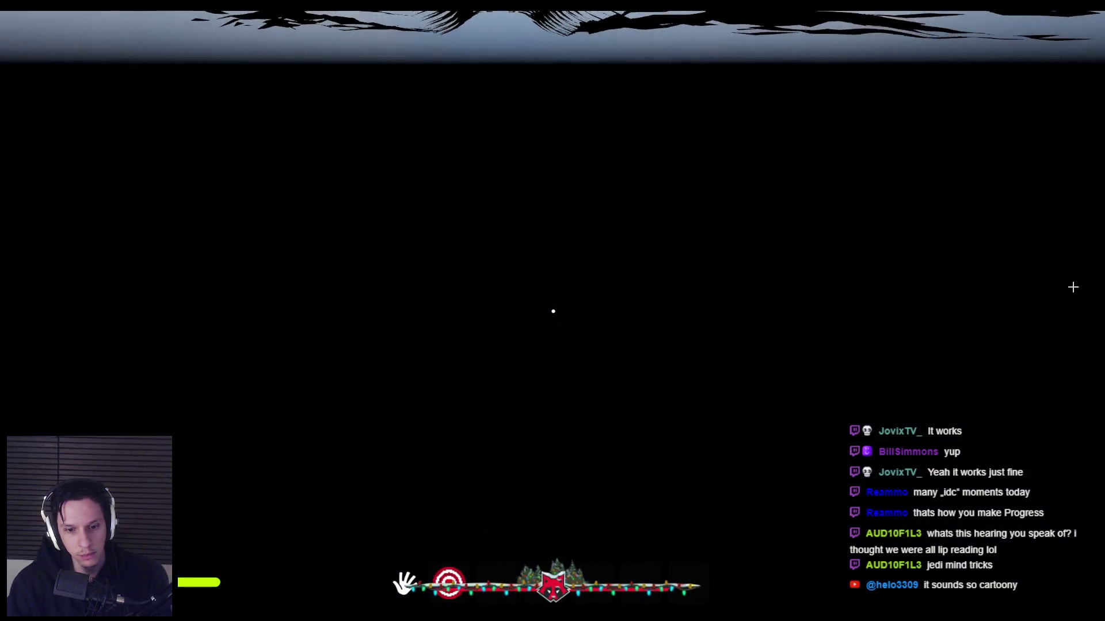
{"action": "key", "text": "Escape"}
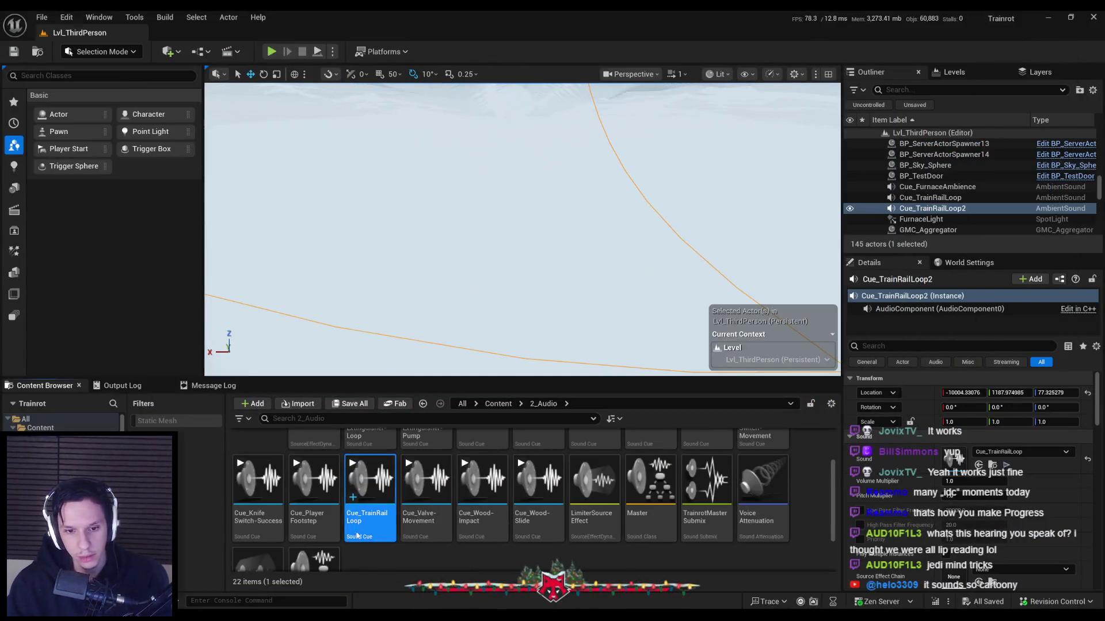
Check Cue_TrainRailLoop's Attenuation settings, close the cue editor, and start Play again.
{"action": "double_click", "coordinate": [370, 481]}
{"action": "scroll", "coordinate": [244, 257], "scroll_direction": "down", "scroll_amount": 10}
{"action": "left_click_drag", "start_coordinate": [244, 258], "coordinate": [251, 389]}
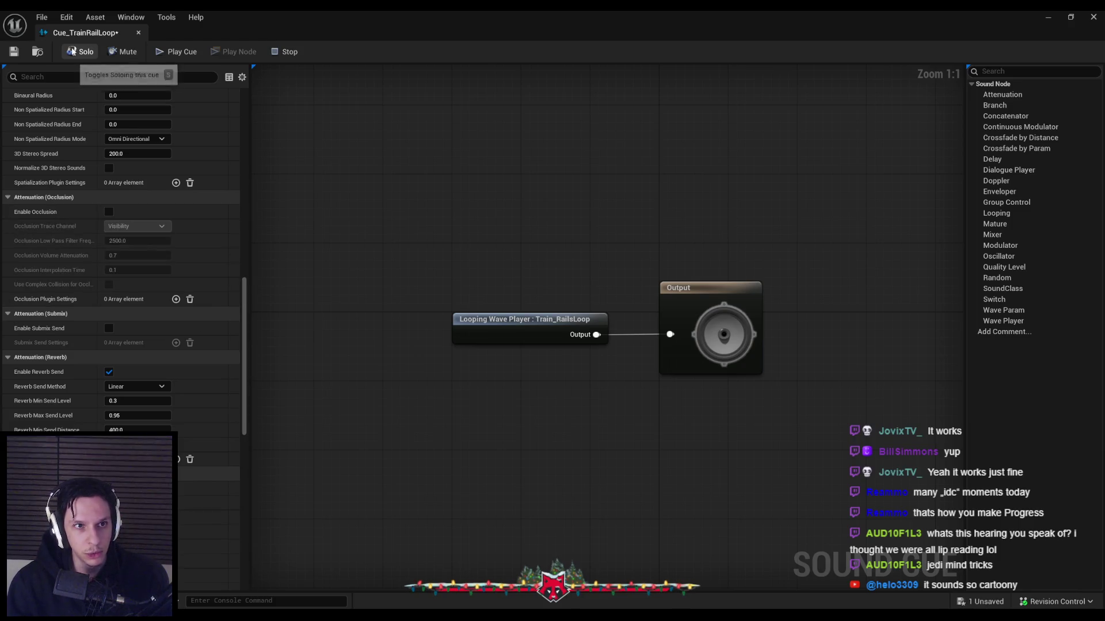
{"action": "left_click", "coordinate": [1069, 16]}
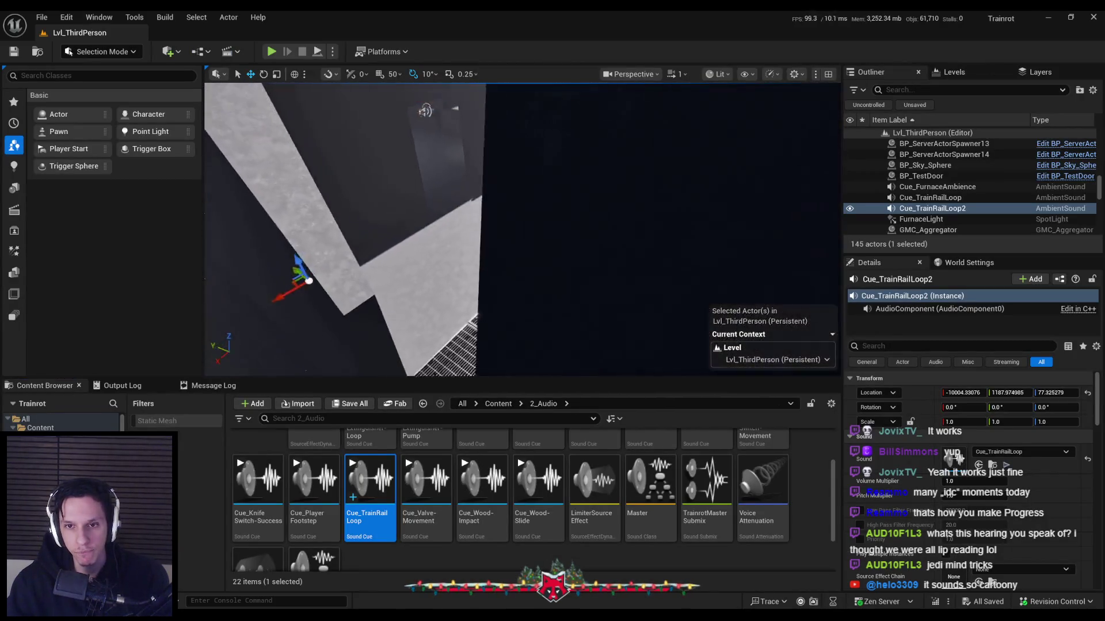
{"action": "left_click", "coordinate": [271, 52]}
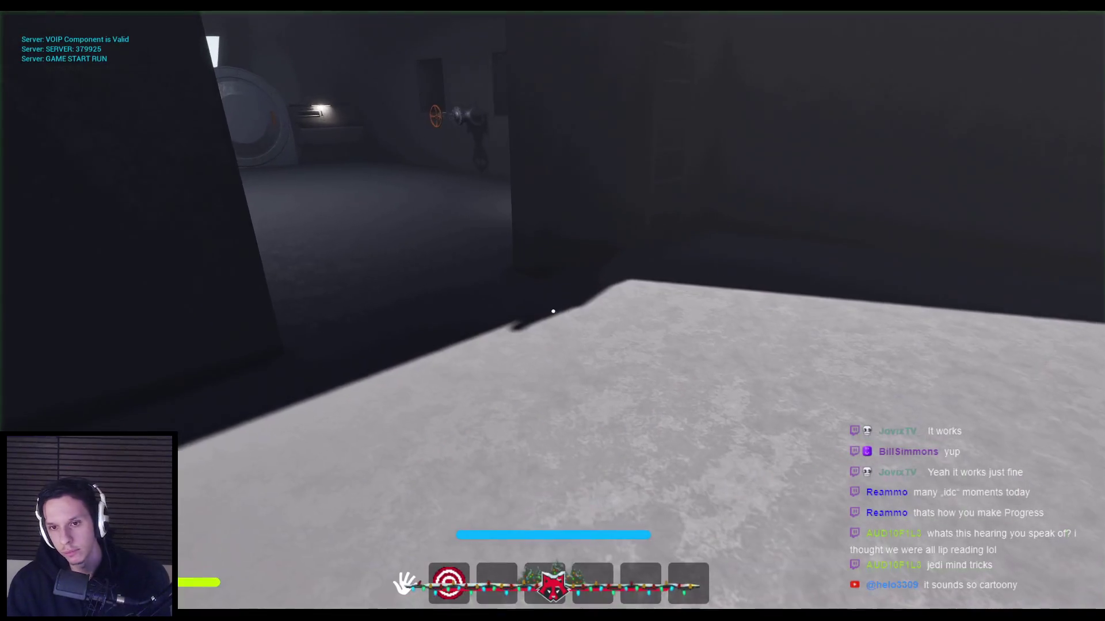
Walk the grated walkway, climb the grey platform, continue into the tunnel and back, then stop playing.
{"action": "key", "text": "w"}
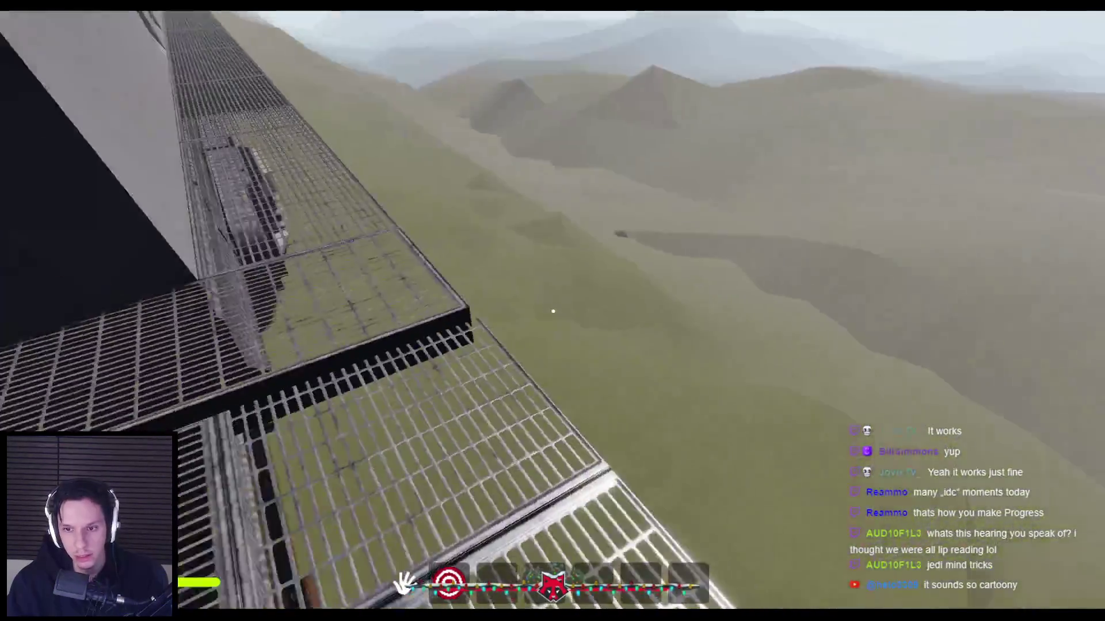
{"action": "key", "text": "w"}
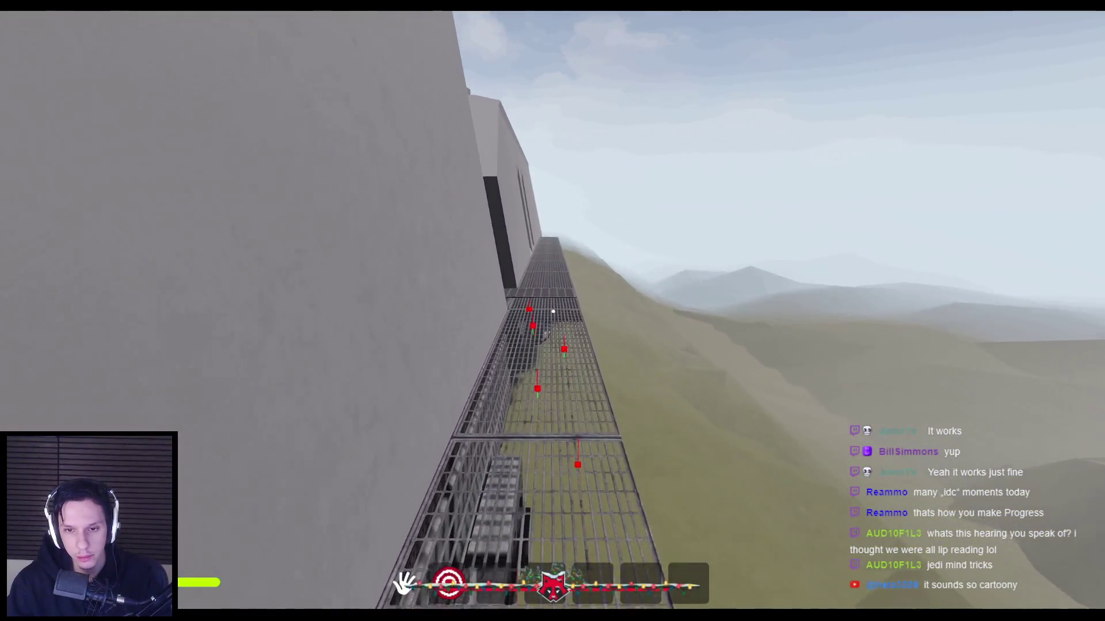
{"action": "key", "text": "w"}
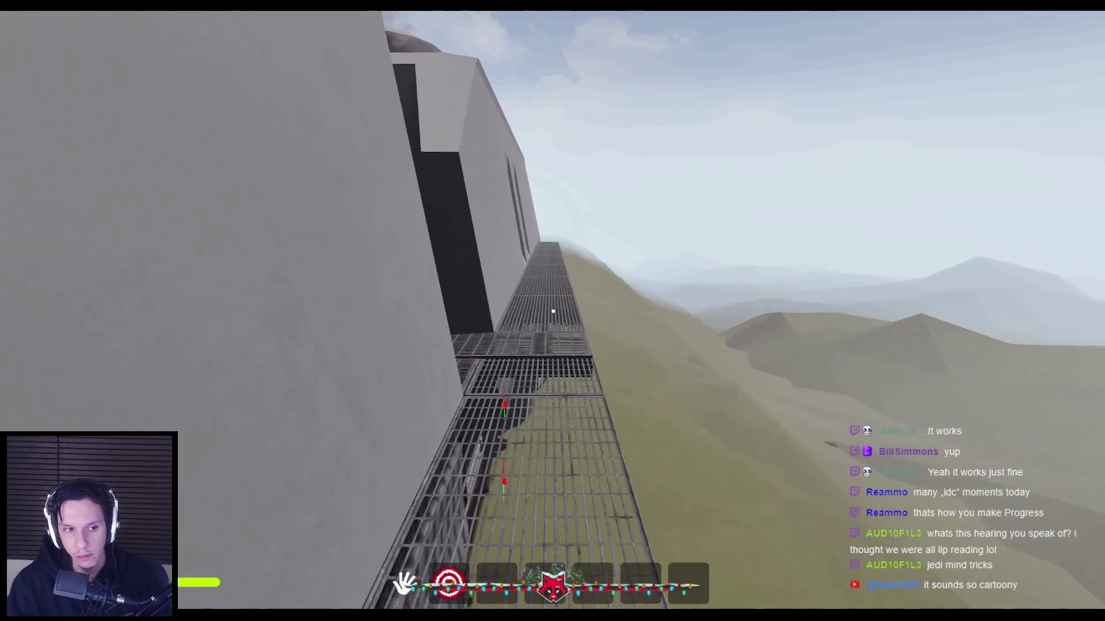
{"action": "key", "text": "w"}
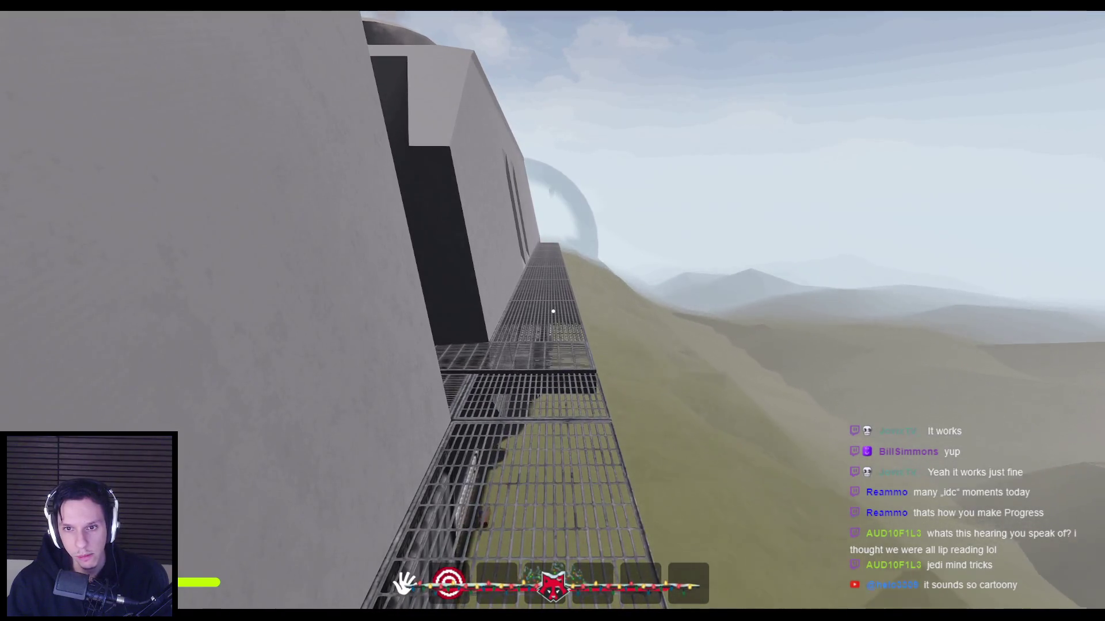
{"action": "key", "text": "w"}
{"action": "key", "text": "space"}
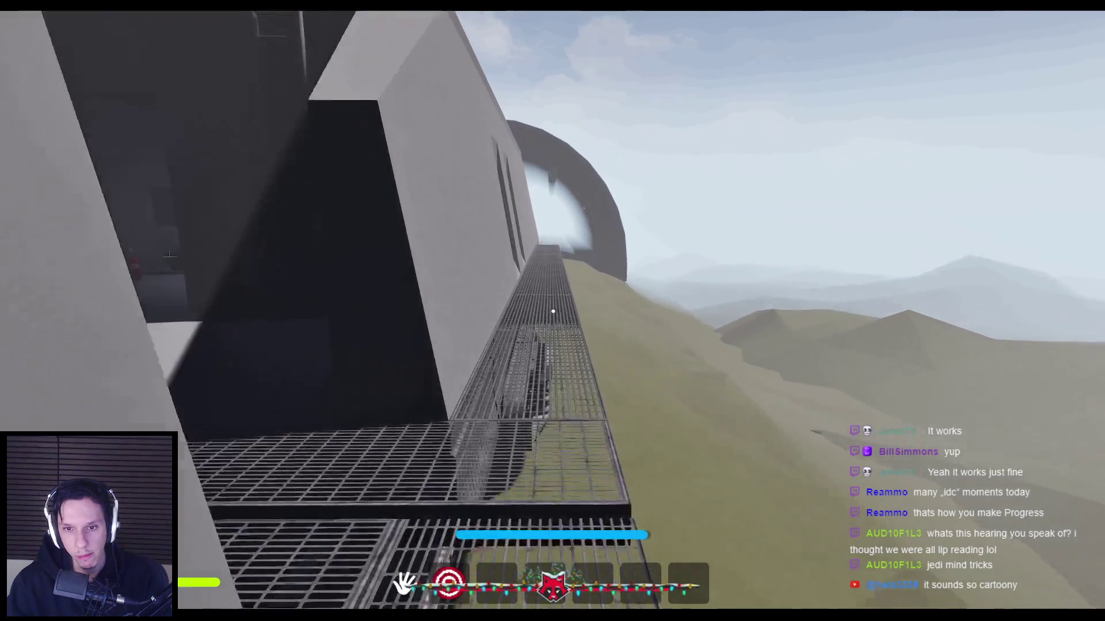
{"action": "key", "text": "w"}
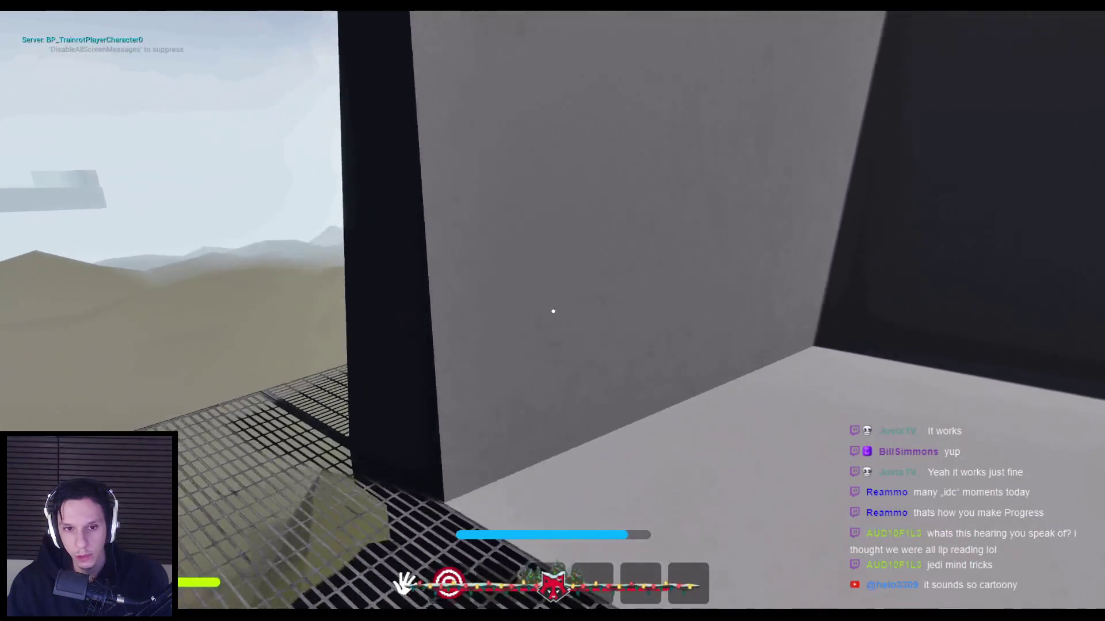
{"action": "key", "text": "w"}
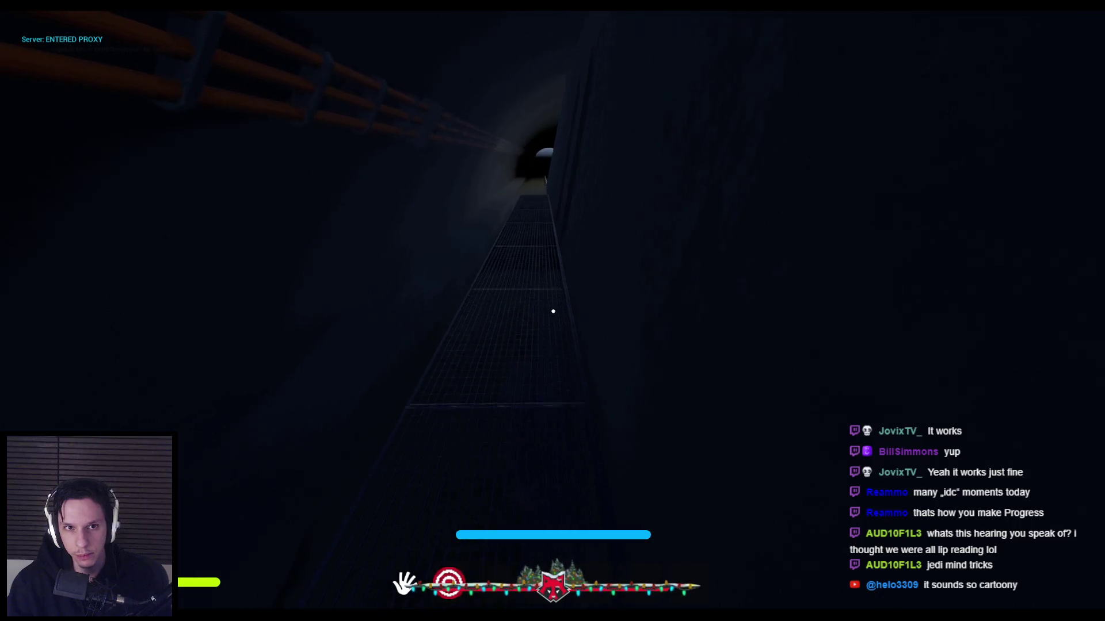
{"action": "key", "text": "w"}
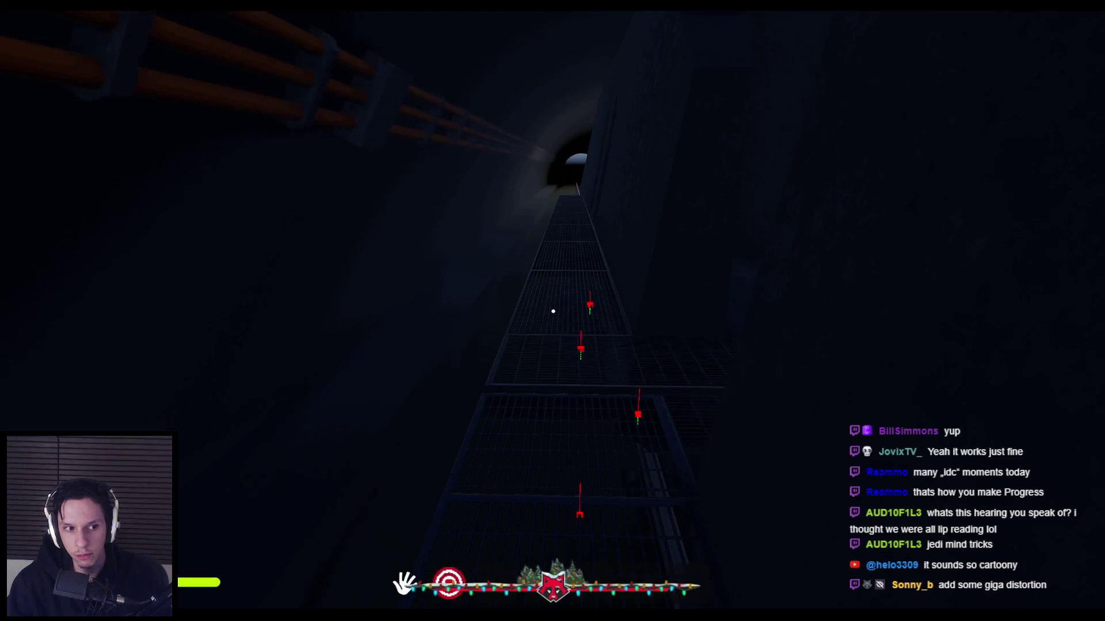
{"action": "key", "text": "w"}
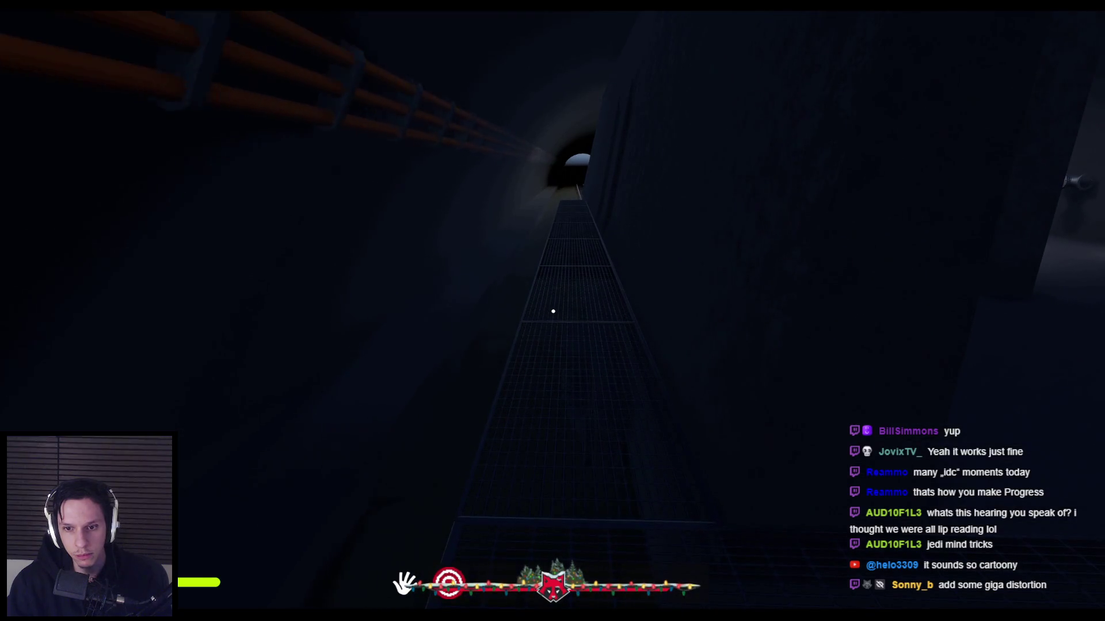
{"action": "key", "text": "s"}
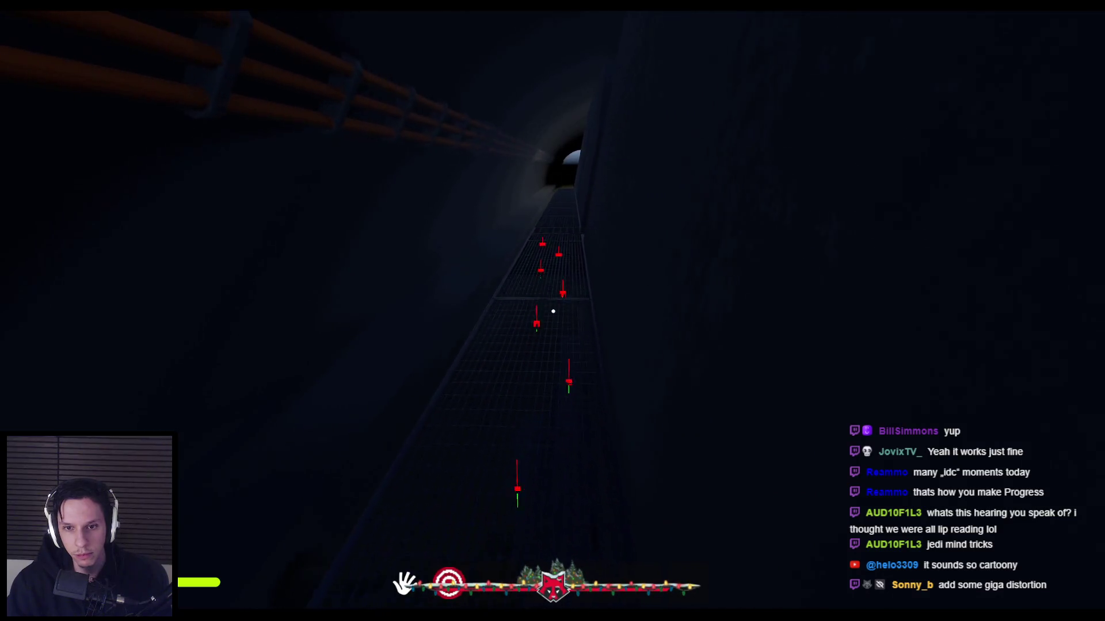
{"action": "key", "text": "Escape"}
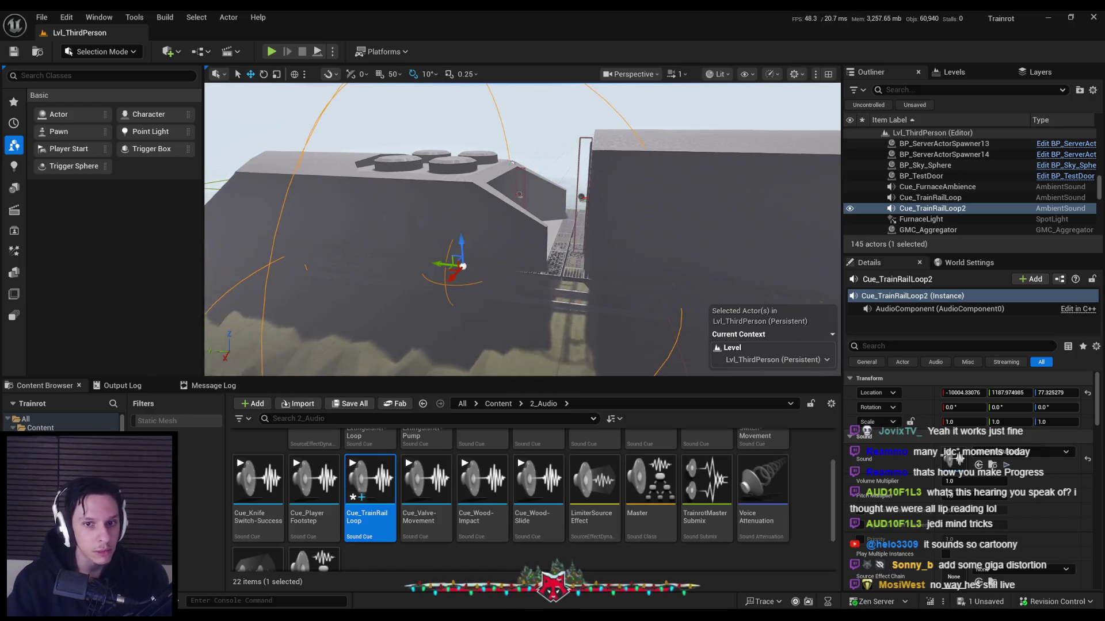
Duplicate both rail loop sounds further along the train.
{"action": "left_click", "coordinate": [930, 197], "text": "ctrl"}
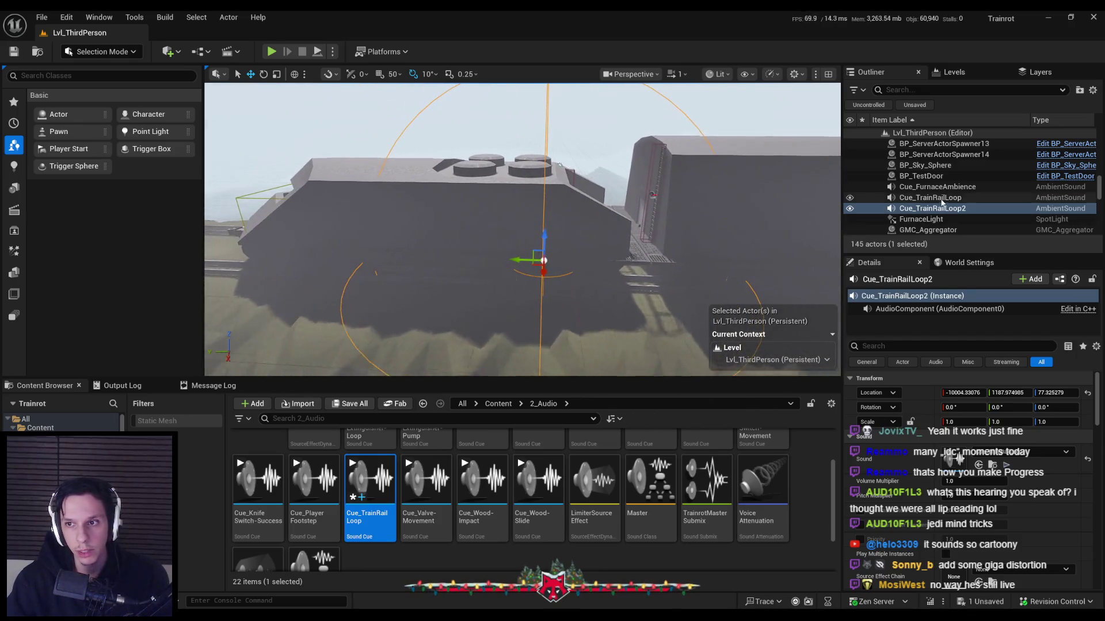
{"action": "mouse_move", "coordinate": [659, 256]}
{"action": "left_mouse_down"}
{"action": "mouse_move", "coordinate": [451, 256]}
{"action": "mouse_move", "coordinate": [524, 297]}
{"action": "left_mouse_up"}
{"action": "scroll", "coordinate": [498, 306], "scroll_direction": "down", "scroll_amount": 5}
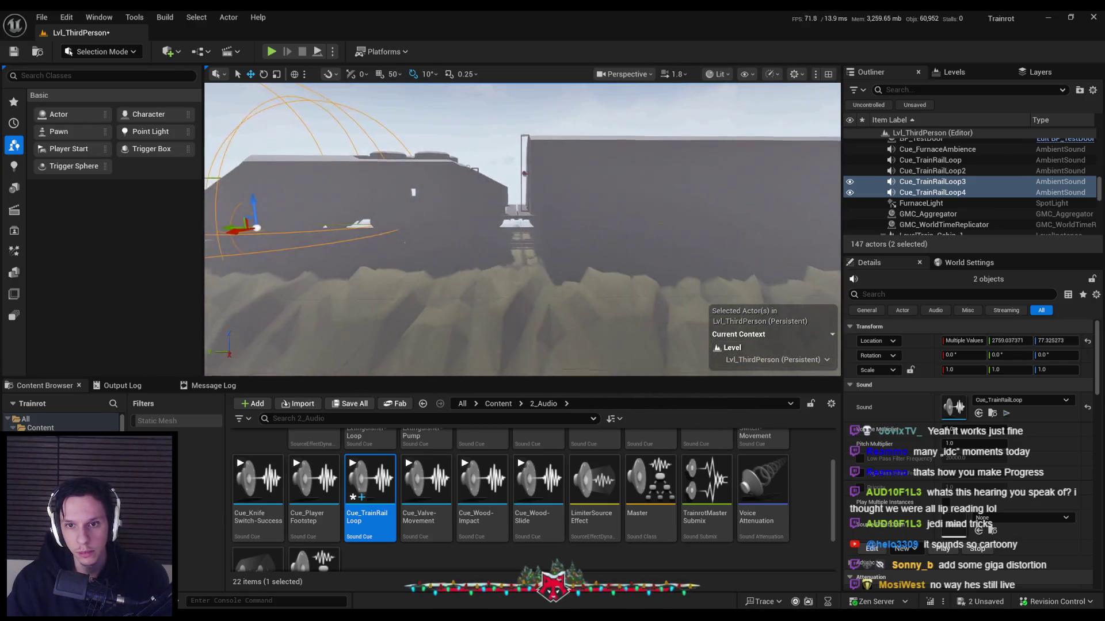
Inside the LevelTrain_Cabin-1 level instance, duplicate the rail loop sounds and save the instance.
{"action": "left_click", "coordinate": [603, 243]}
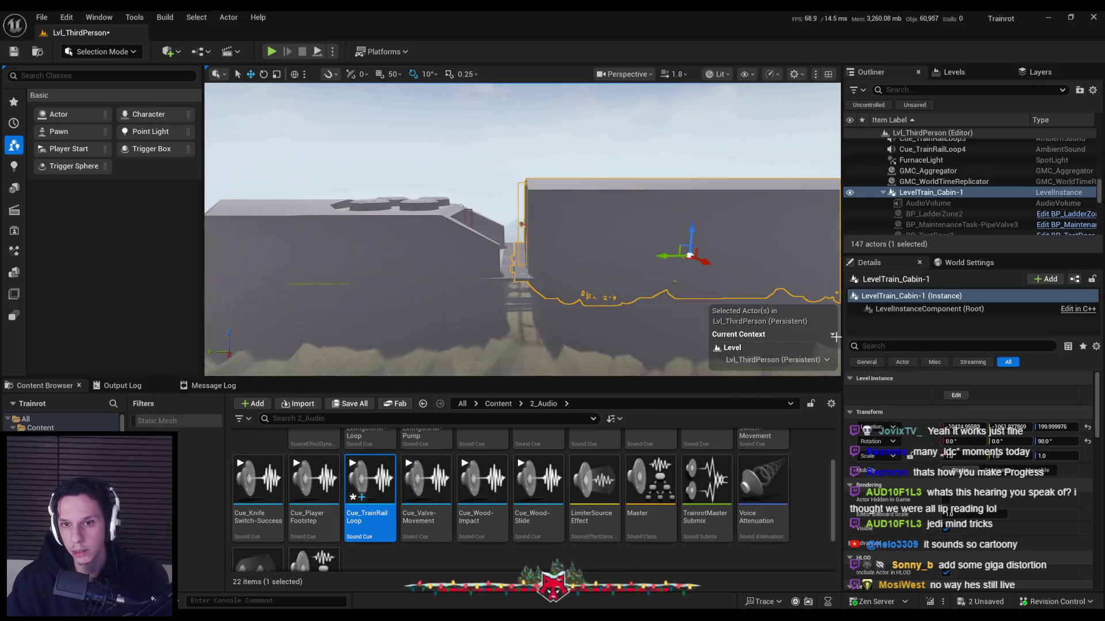
{"action": "left_click", "coordinate": [961, 397]}
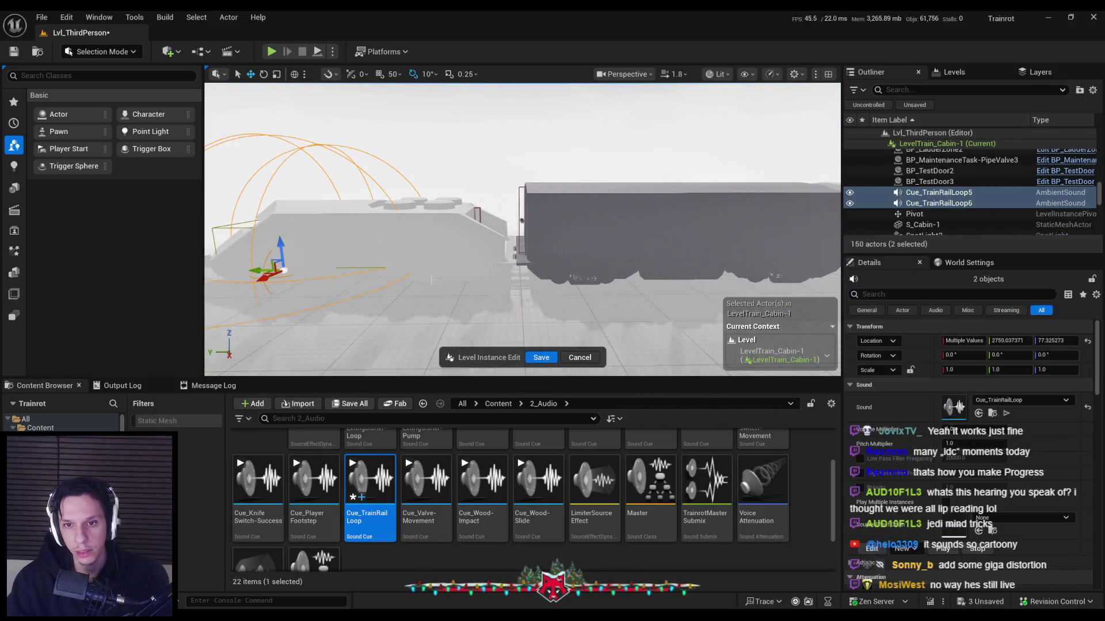
{"action": "mouse_move", "coordinate": [513, 278]}
{"action": "left_mouse_down"}
{"action": "mouse_move", "coordinate": [554, 278]}
{"action": "mouse_move", "coordinate": [436, 246]}
{"action": "left_mouse_up"}
{"action": "key", "text": "ctrl+d"}
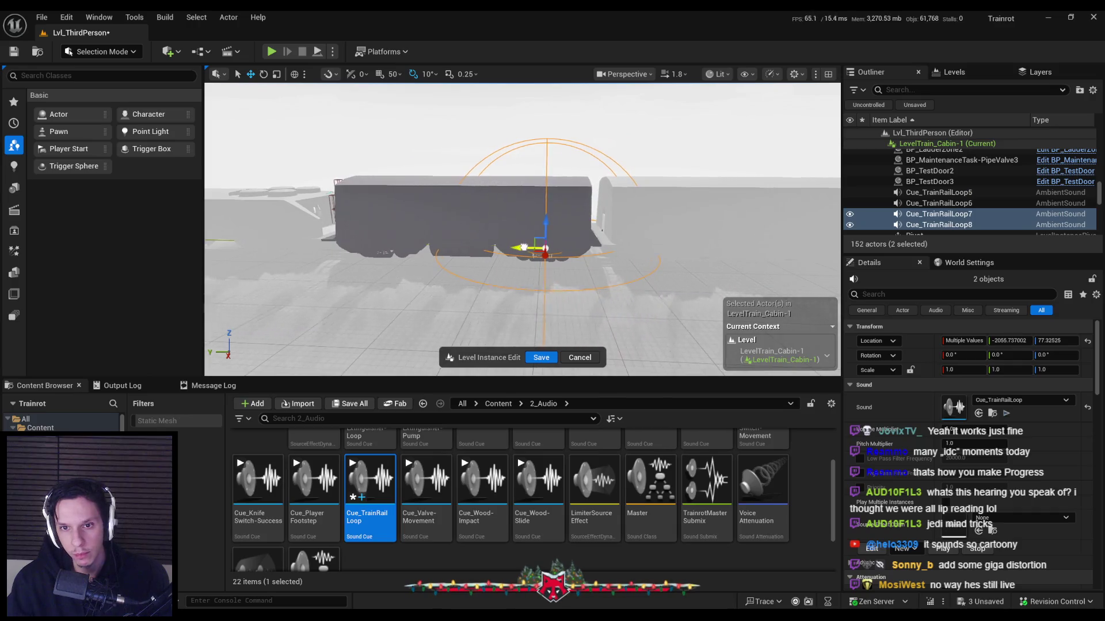
{"action": "left_click", "coordinate": [542, 356]}
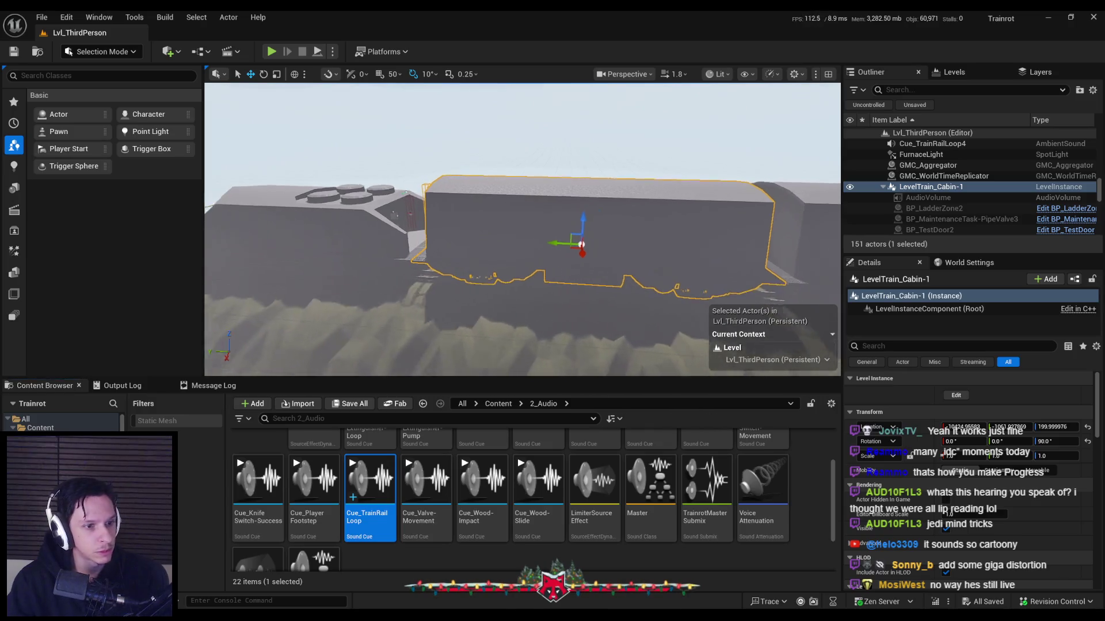
Play full screen from the train cabin, walk the long grated walkway, then stop with F8.
{"action": "scroll", "coordinate": [521, 230], "scroll_direction": "down", "scroll_amount": 3}
{"action": "key", "text": "w"}
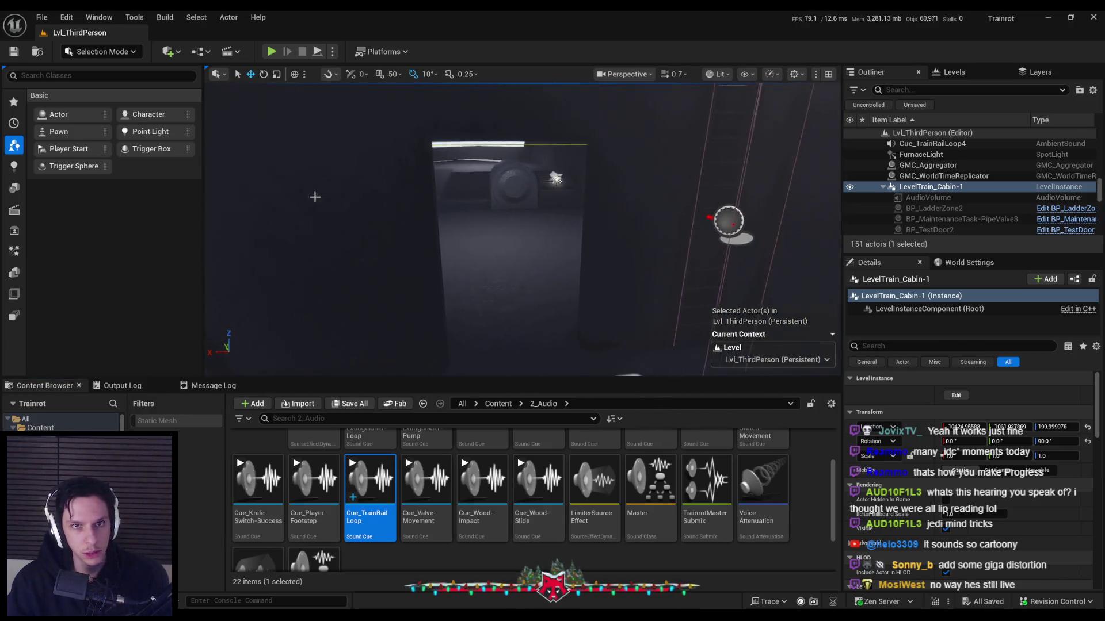
{"action": "left_click", "coordinate": [271, 52]}
{"action": "key", "text": "F11"}
{"action": "key", "text": "w"}
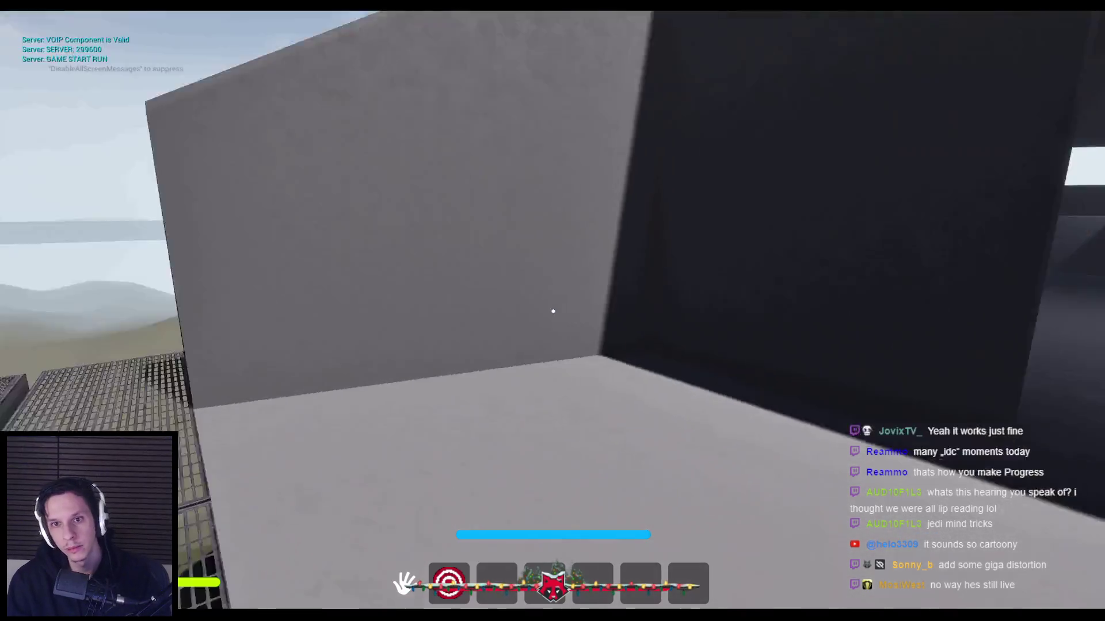
{"action": "key", "text": "w"}
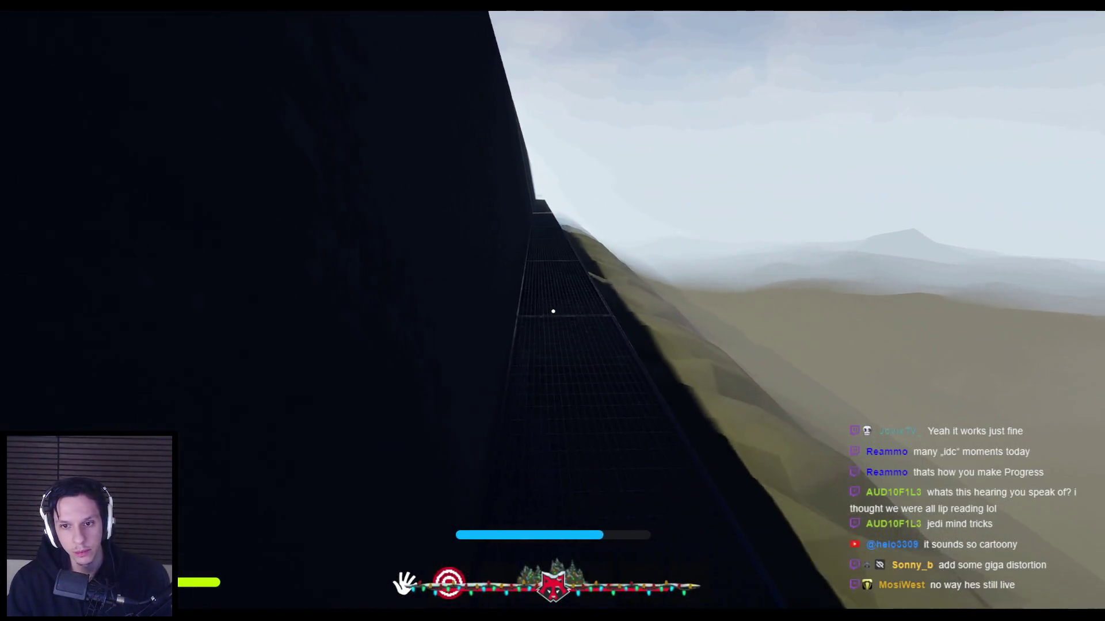
{"action": "key", "text": "w"}
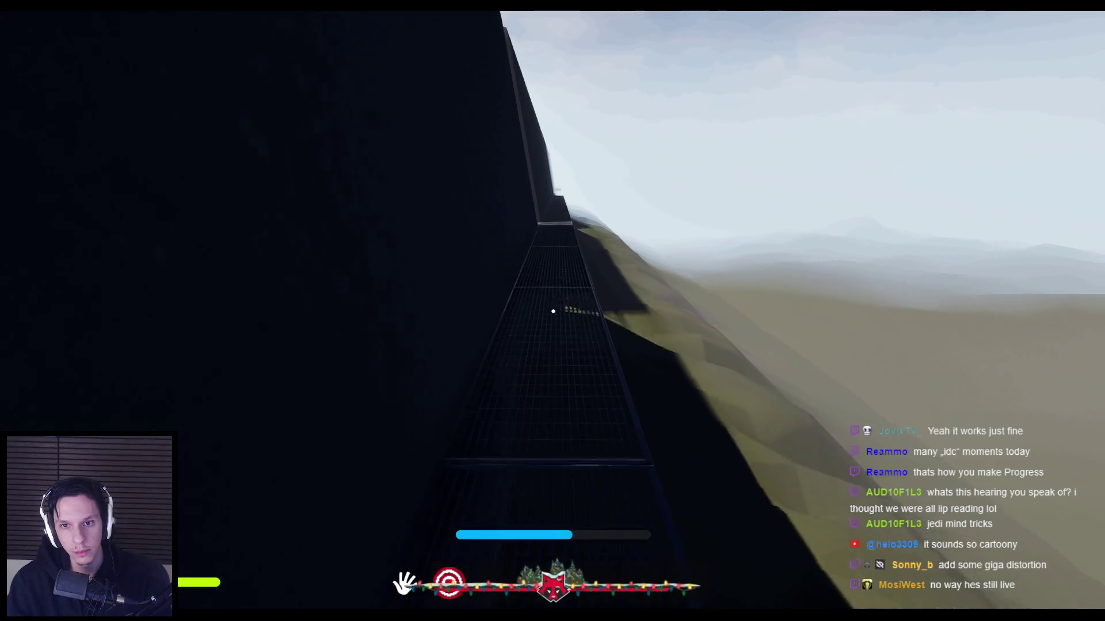
{"action": "key", "text": "w"}
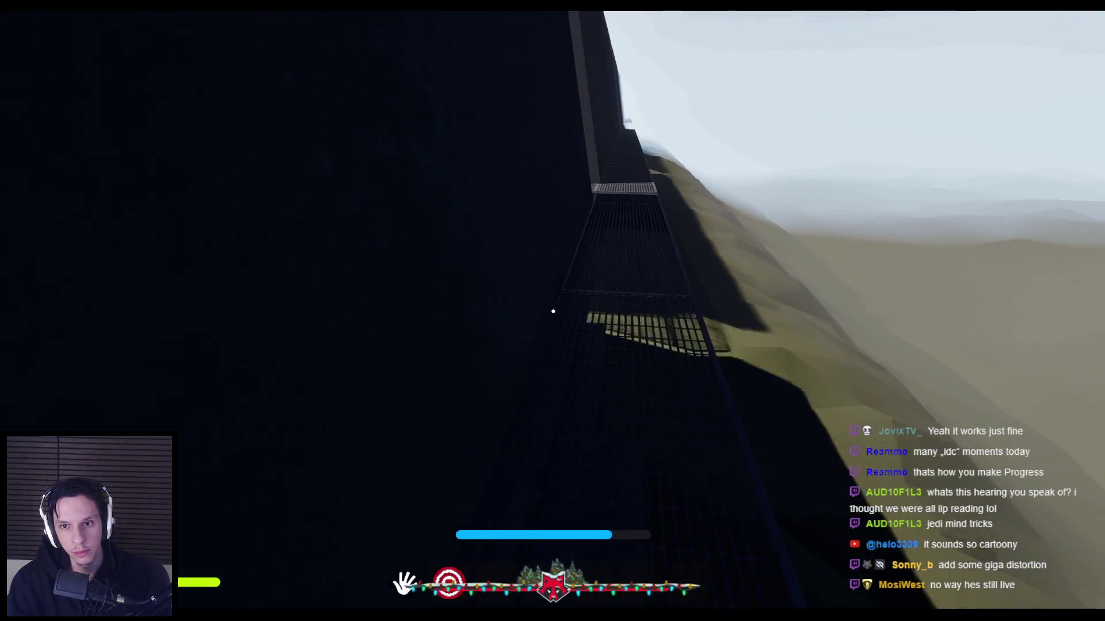
{"action": "key", "text": "w"}
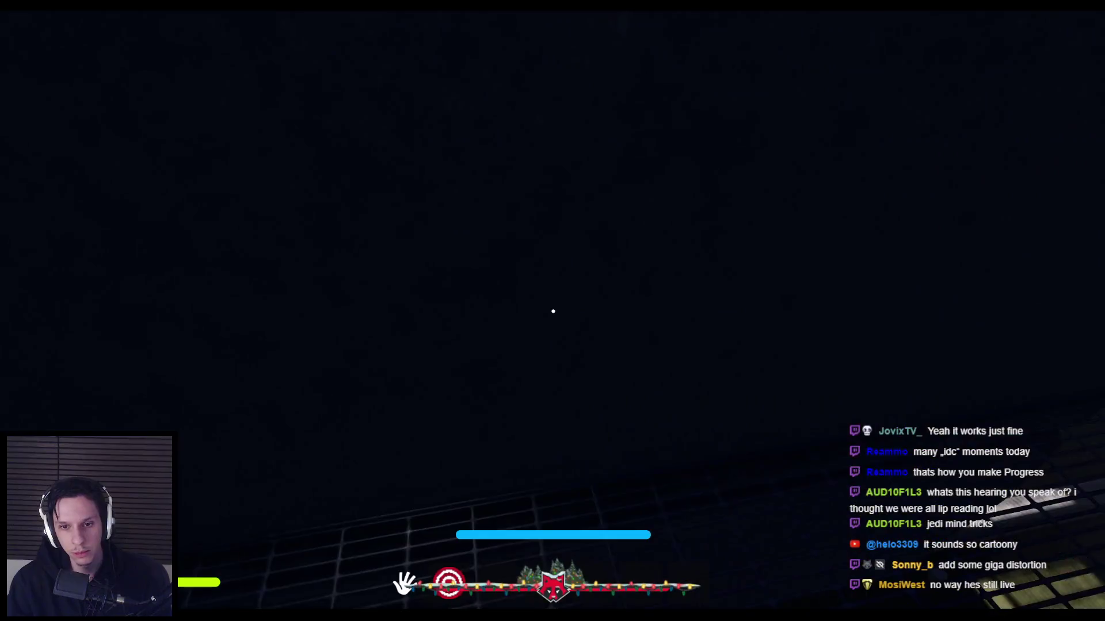
{"action": "key", "text": "w"}
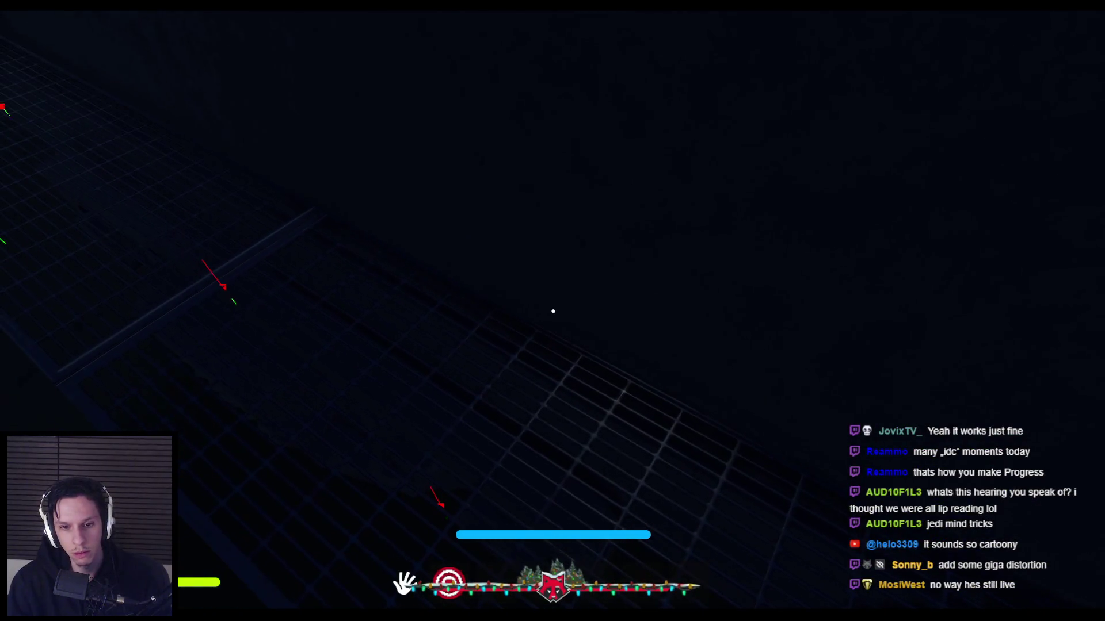
{"action": "key", "text": "w"}
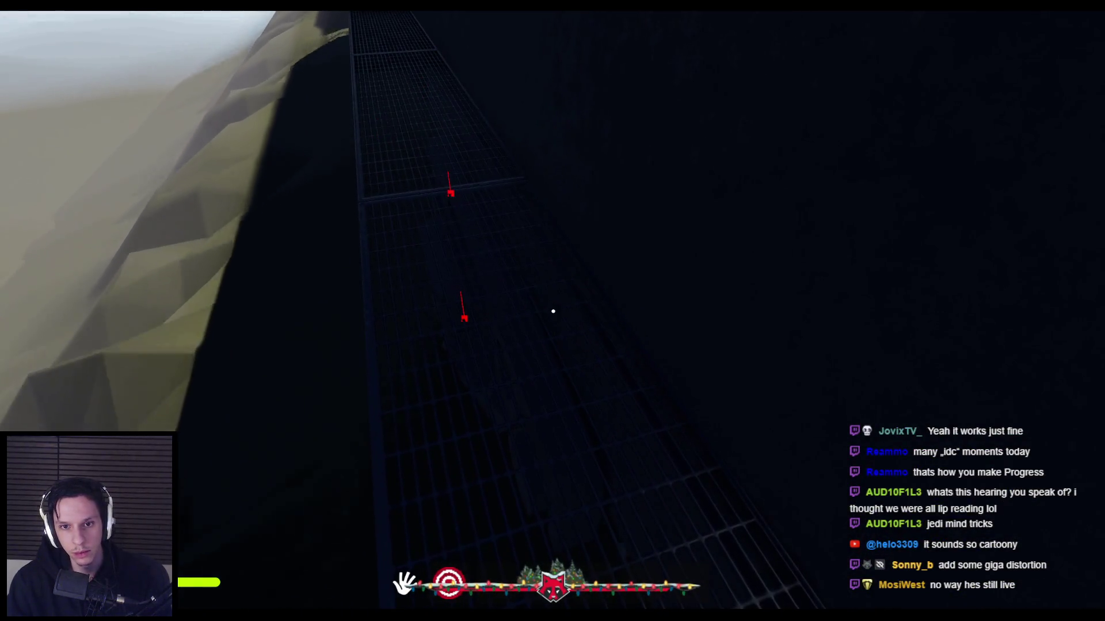
{"action": "key", "text": "w"}
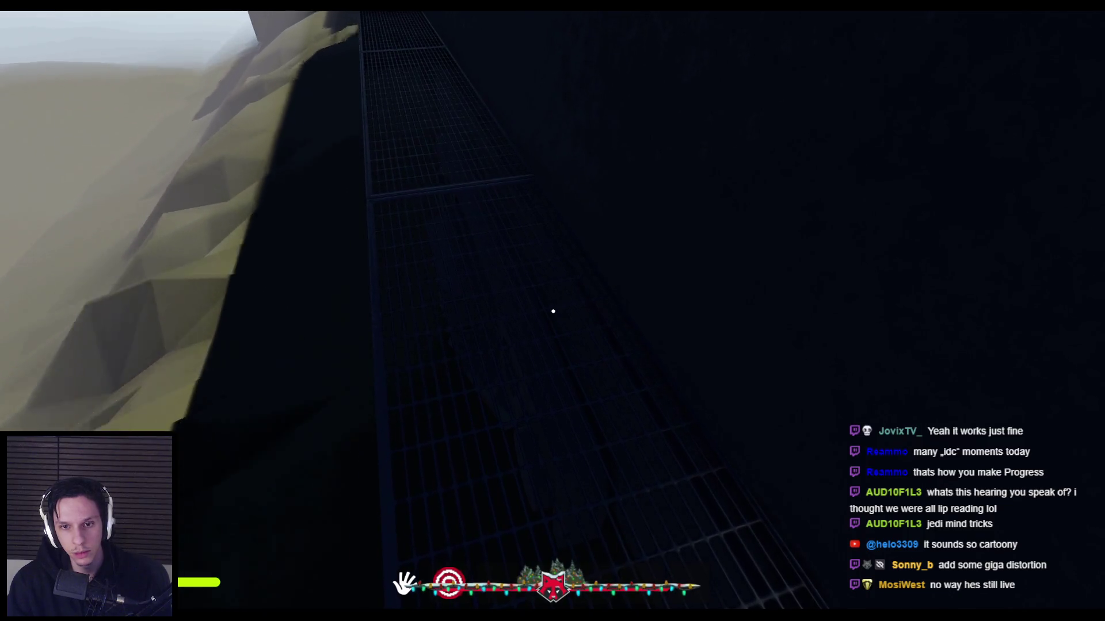
{"action": "key", "text": "F8"}
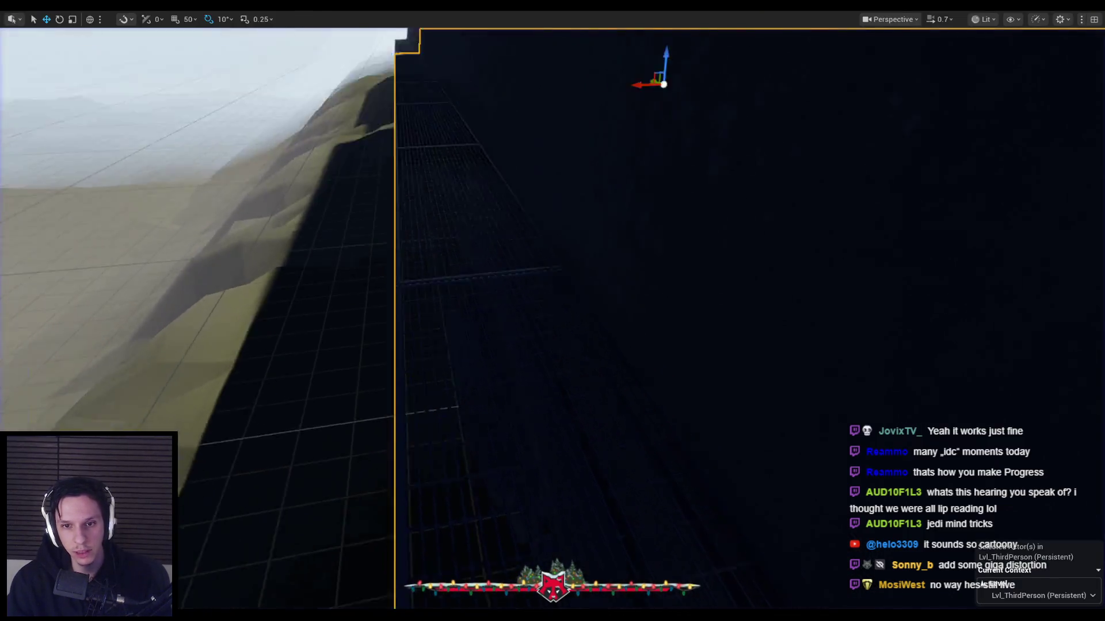
Edit the cabin level instance, frame Cue_TrainRailLoop8, and shift it slightly along Y.
{"action": "key", "text": "Escape"}
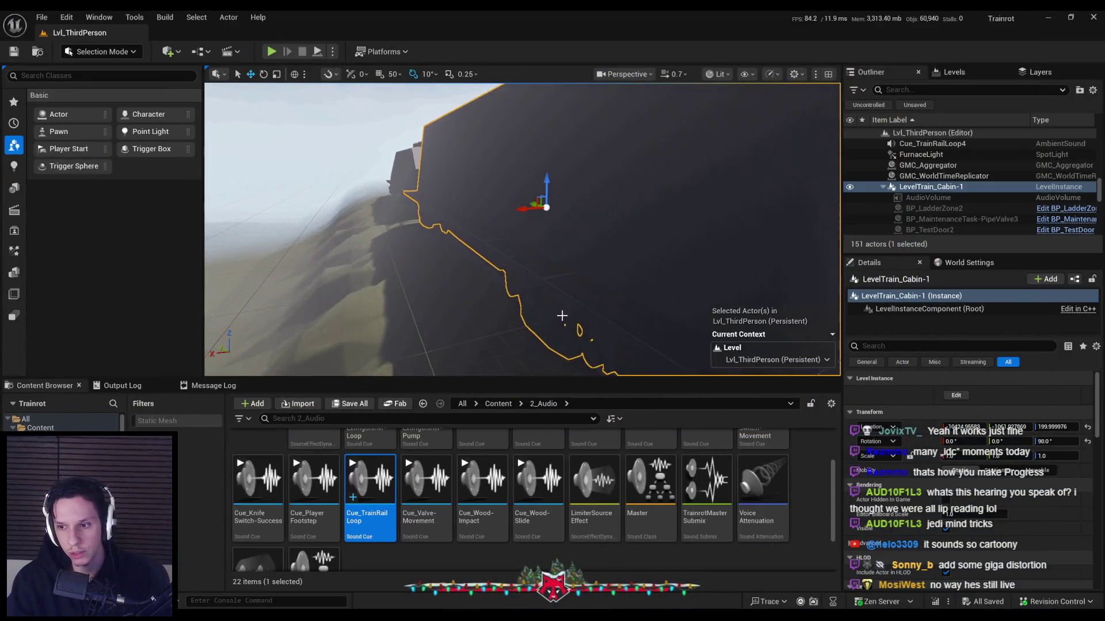
{"action": "left_click_drag", "start_coordinate": [586, 278], "coordinate": [599, 276]}
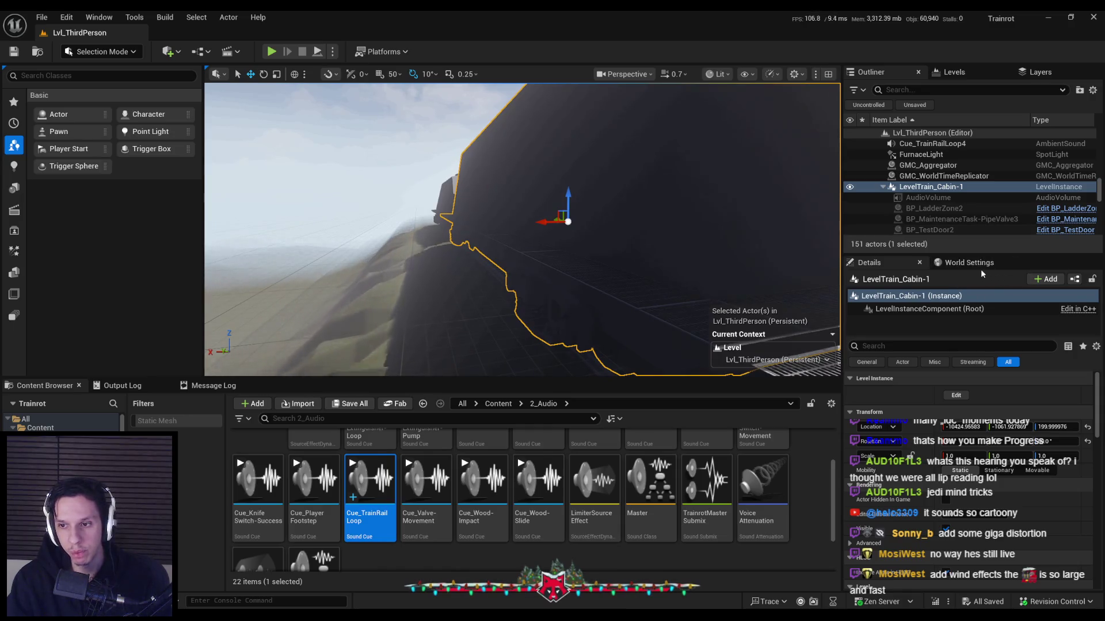
{"action": "left_click", "coordinate": [956, 395]}
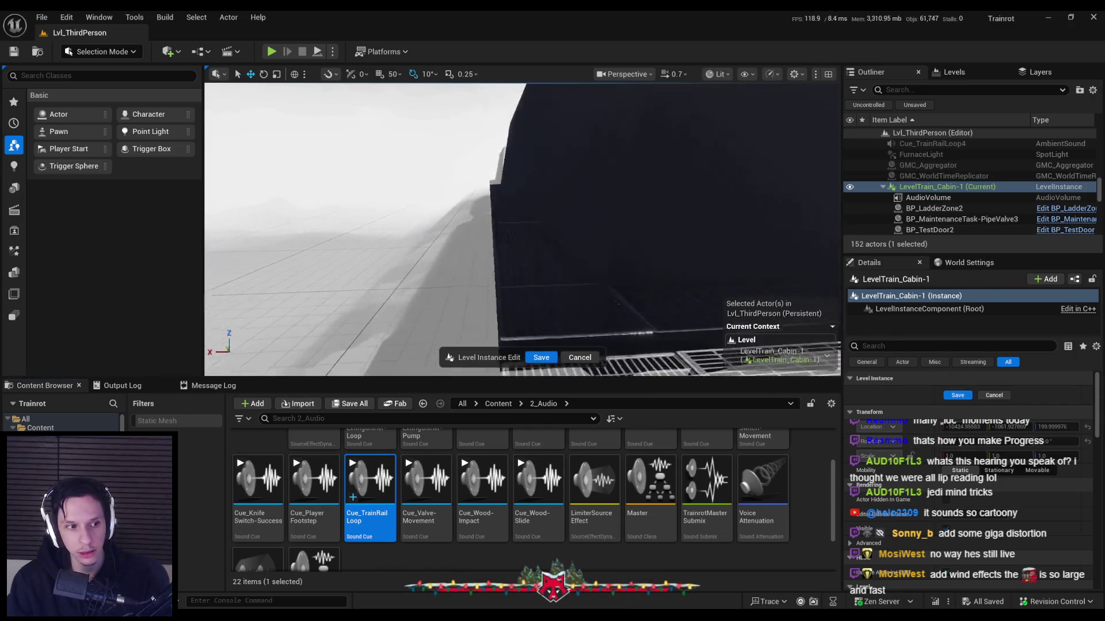
{"action": "mouse_move", "coordinate": [538, 240]}
{"action": "left_mouse_down"}
{"action": "mouse_move", "coordinate": [529, 236]}
{"action": "mouse_move", "coordinate": [538, 239]}
{"action": "left_mouse_up"}
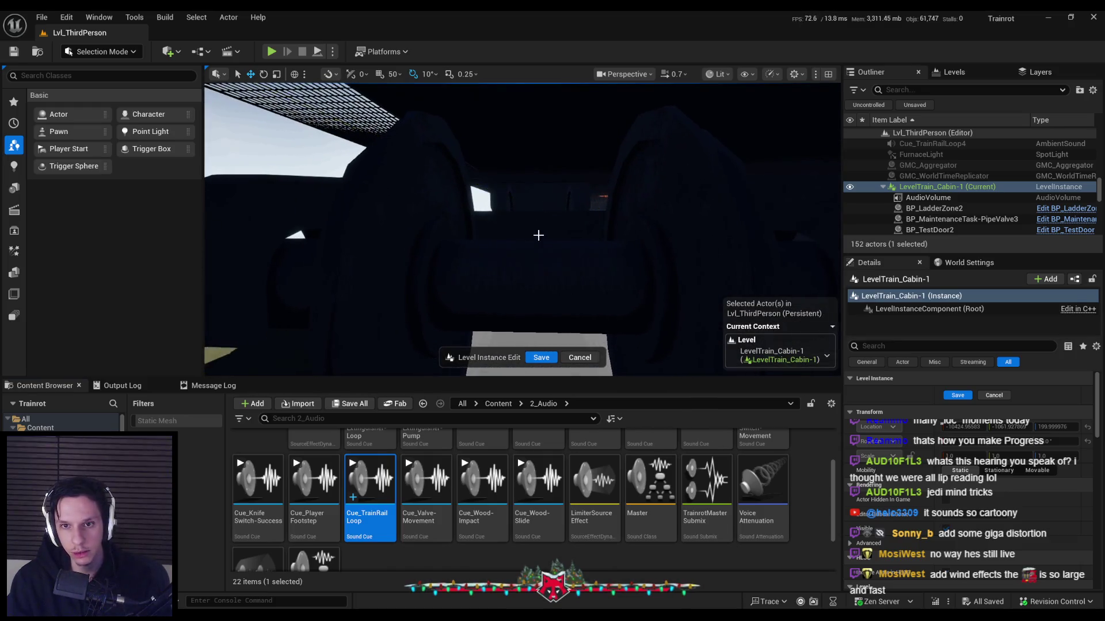
{"action": "left_click", "coordinate": [533, 205]}
{"action": "key", "text": "f"}
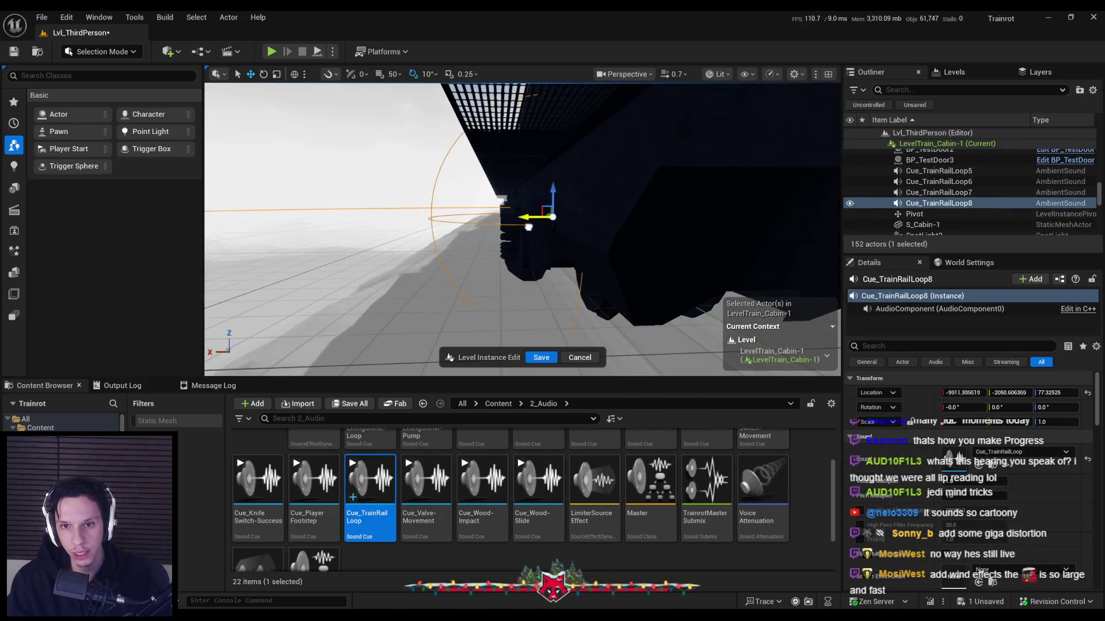
{"action": "left_click_drag", "start_coordinate": [505, 255], "coordinate": [506, 255]}
{"action": "mouse_move", "coordinate": [522, 214]}
{"action": "left_mouse_down"}
{"action": "mouse_move", "coordinate": [545, 240]}
{"action": "mouse_move", "coordinate": [605, 250]}
{"action": "left_mouse_up"}
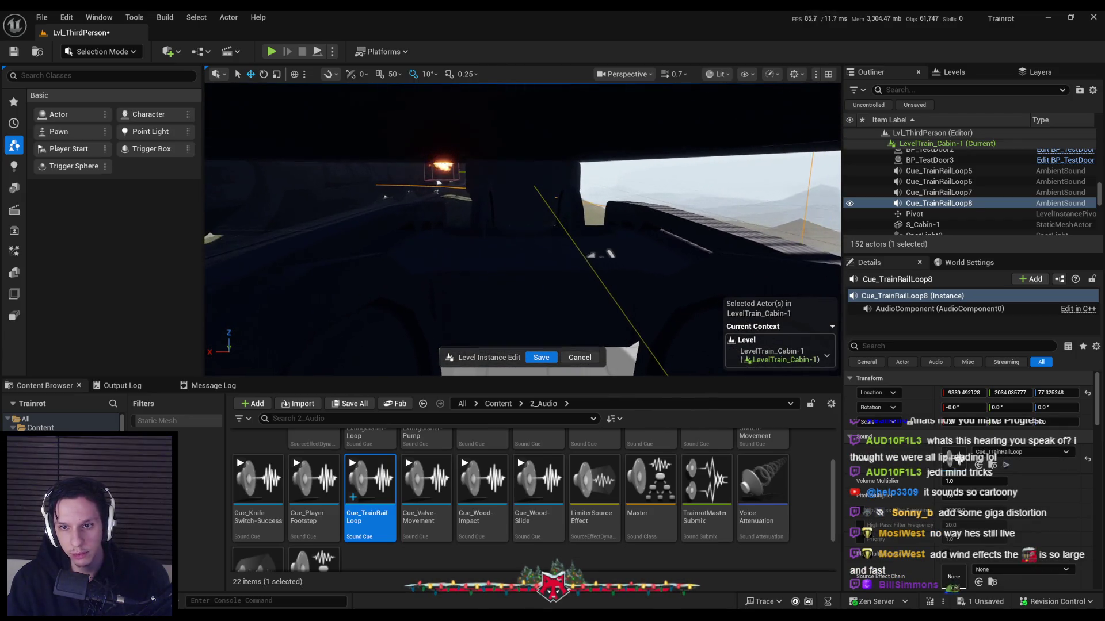
Frame and inspect Cue_TrainRailLoop7 and Cue_TrainRailLoop5 around the bogie.
{"action": "left_click", "coordinate": [591, 265]}
{"action": "key", "text": "f"}
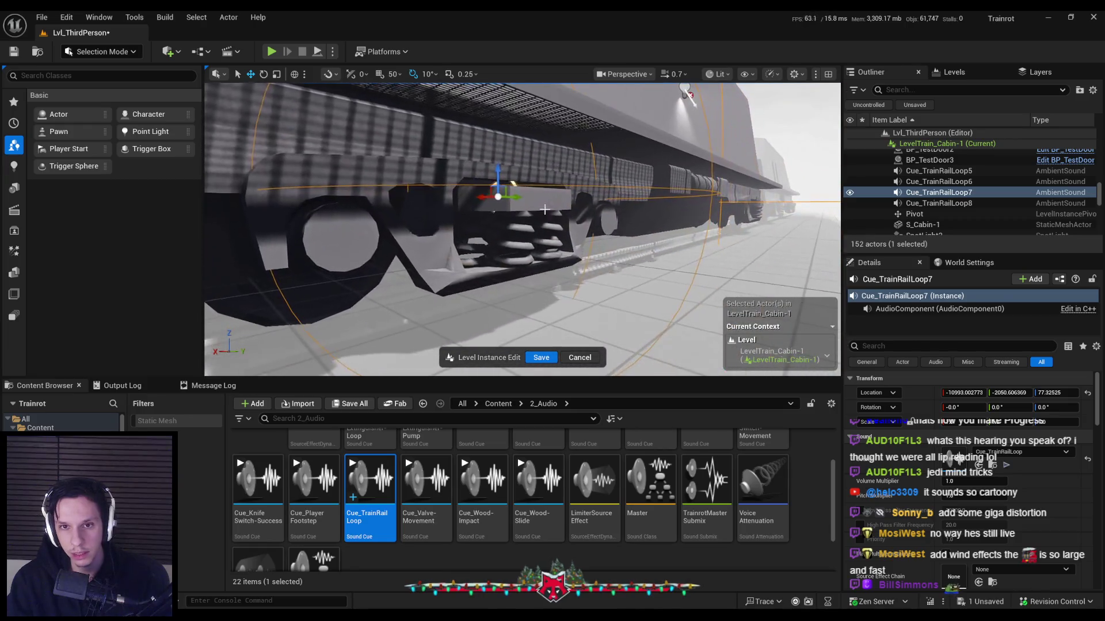
{"action": "mouse_move", "coordinate": [505, 200]}
{"action": "left_mouse_down"}
{"action": "mouse_move", "coordinate": [603, 229]}
{"action": "mouse_move", "coordinate": [581, 209]}
{"action": "mouse_move", "coordinate": [623, 223]}
{"action": "left_mouse_up"}
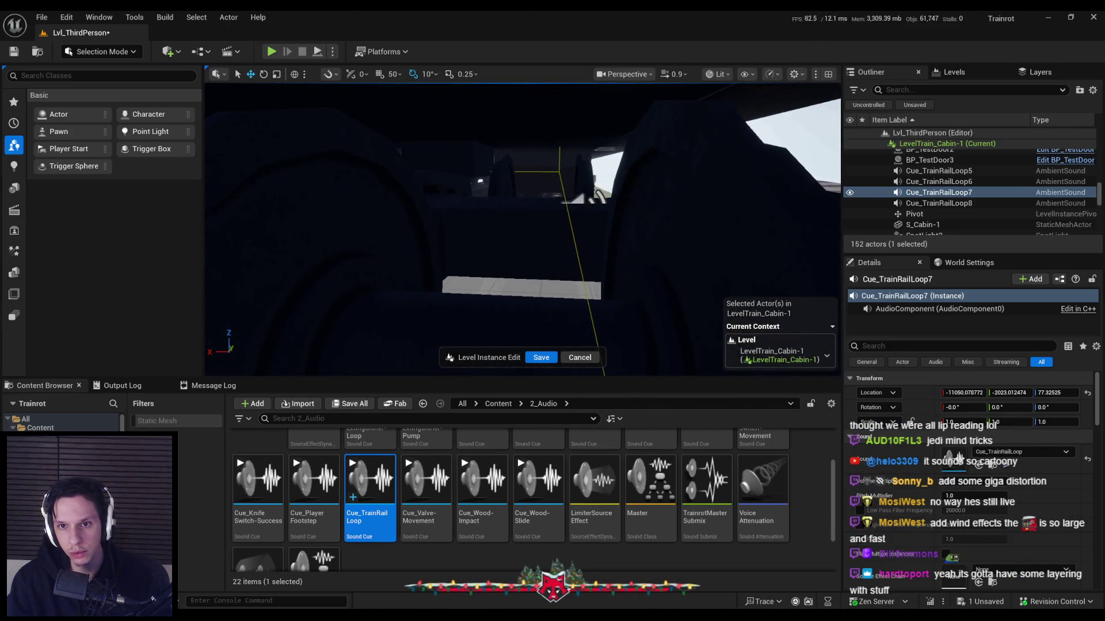
{"action": "double_click", "coordinate": [938, 171]}
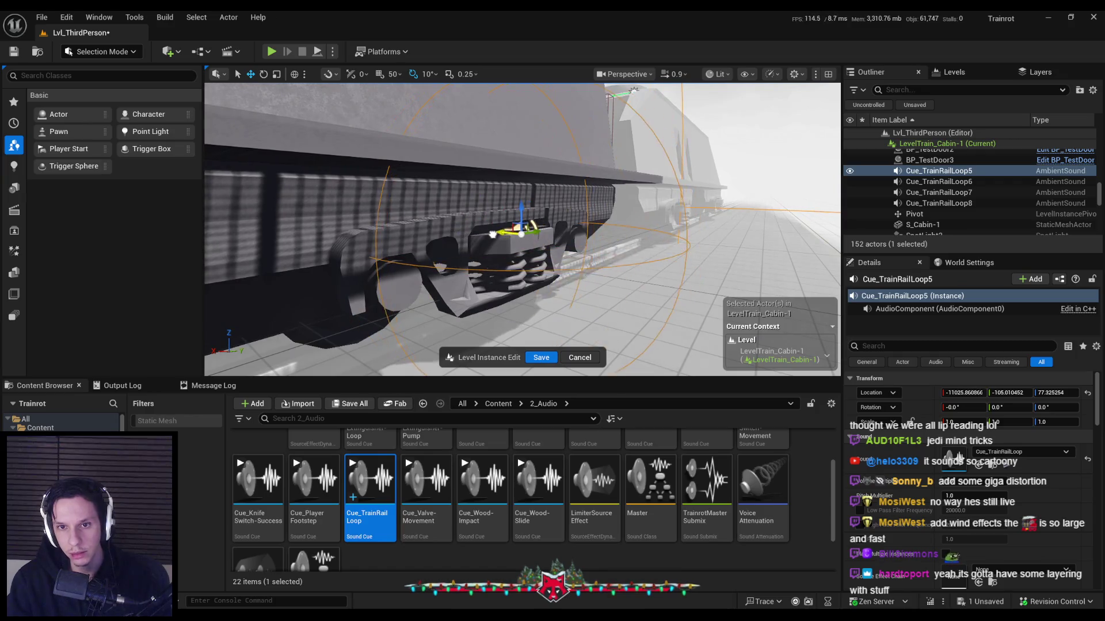
{"action": "left_click_drag", "start_coordinate": [493, 233], "coordinate": [493, 233]}
{"action": "left_click_drag", "start_coordinate": [569, 226], "coordinate": [569, 226]}
{"action": "scroll", "coordinate": [564, 227], "scroll_direction": "up", "scroll_amount": 5}
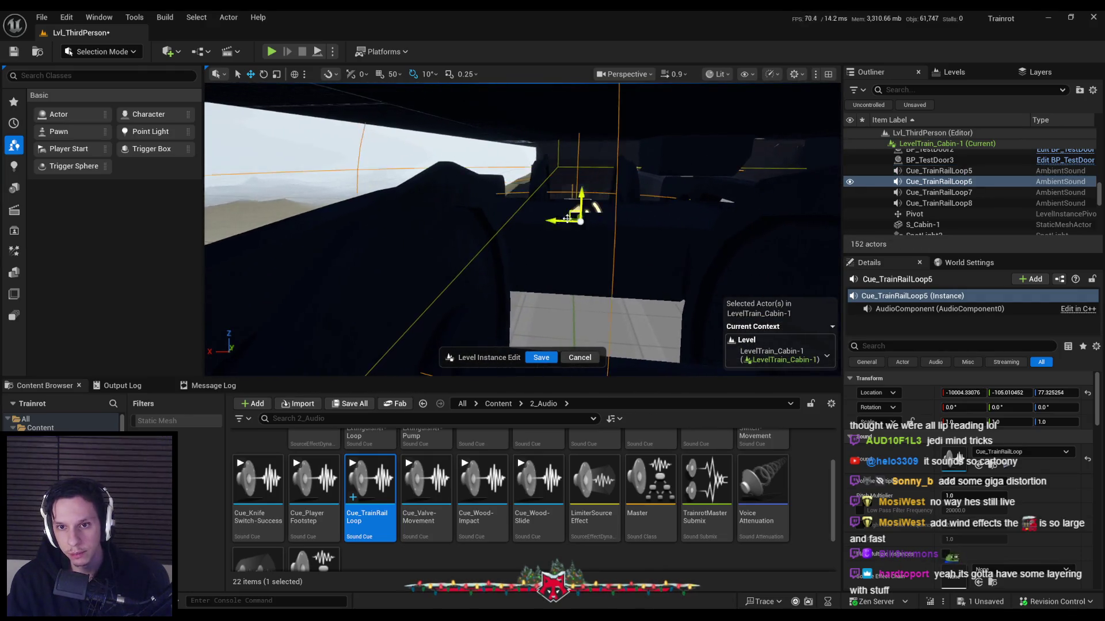
Frame Cue_TrainRailLoop6 with its attenuation sphere and save the level instance edits.
{"action": "left_click", "coordinate": [571, 215]}
{"action": "key", "text": "f"}
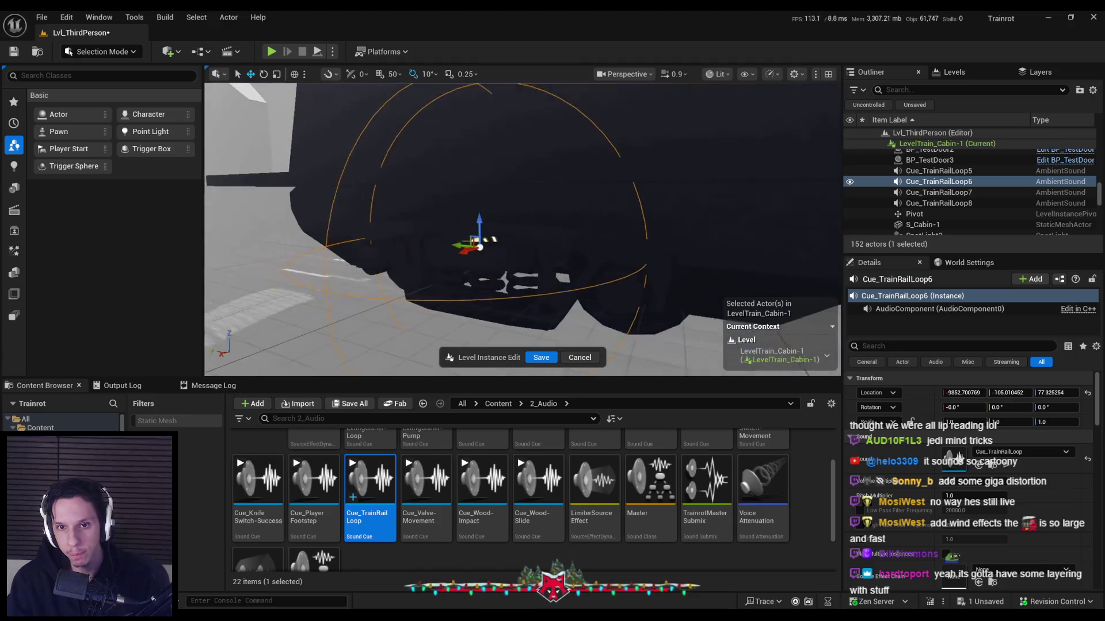
{"action": "scroll", "coordinate": [528, 248], "scroll_direction": "down", "scroll_amount": 10}
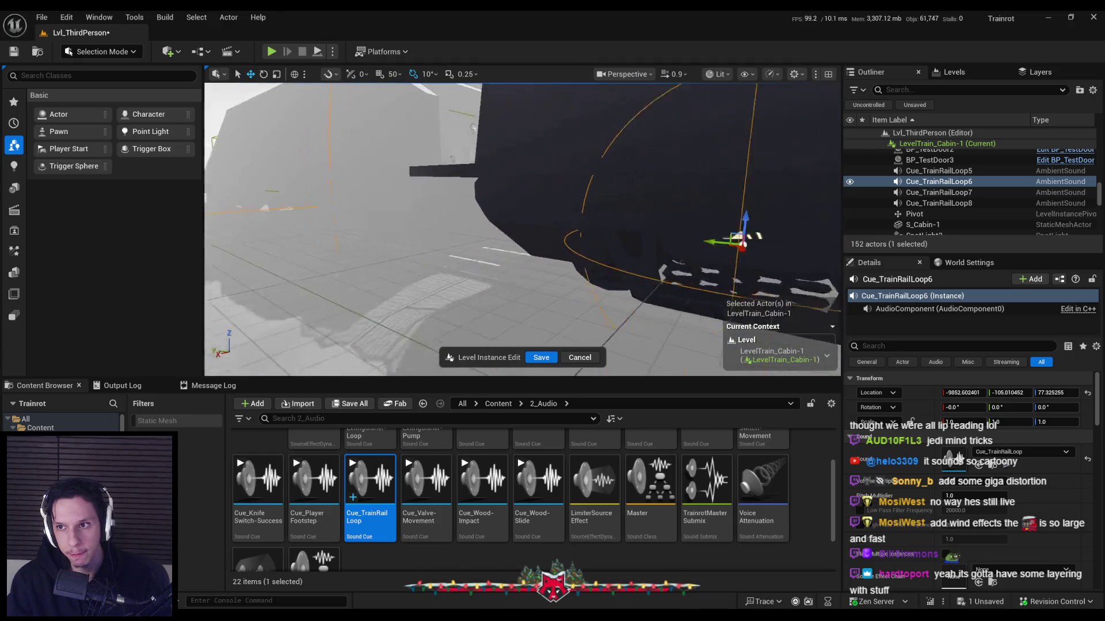
{"action": "left_click", "coordinate": [543, 357]}
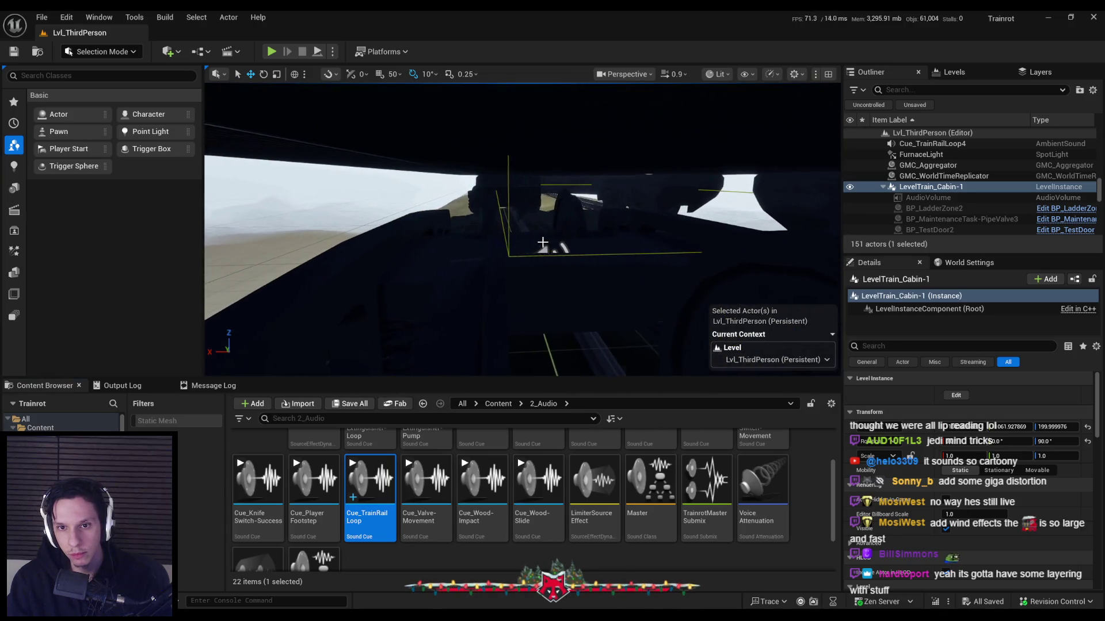
Select the Cue_TrainRailLoop2, 4, 3 and Cue_TrainRailLoop sound actors to review them.
{"action": "left_click", "coordinate": [543, 246]}
{"action": "left_click_drag", "start_coordinate": [407, 266], "coordinate": [640, 251]}
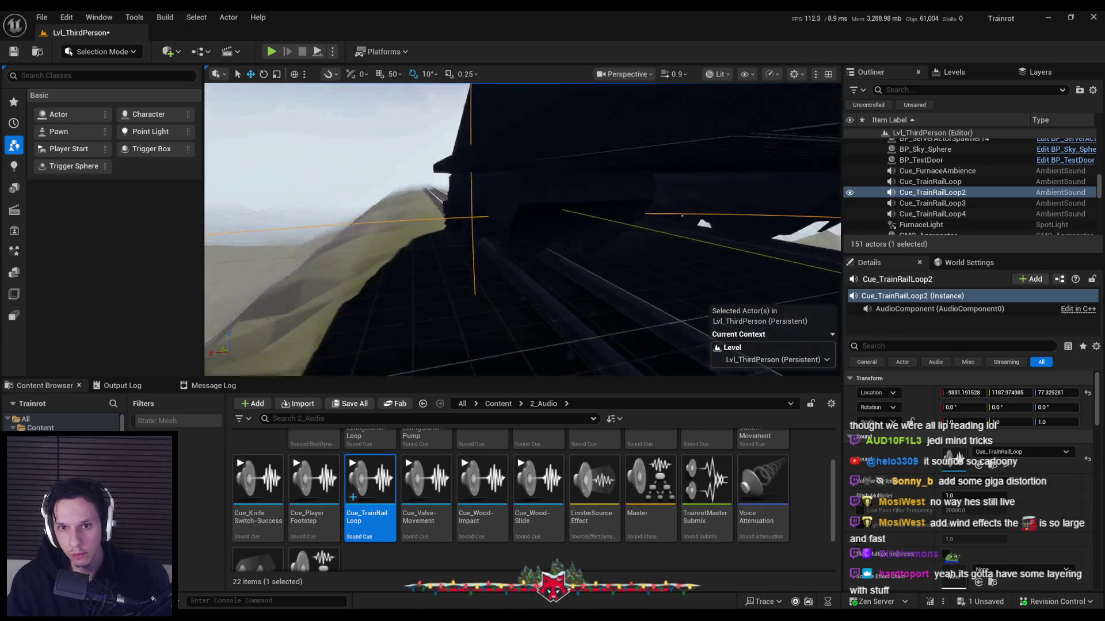
{"action": "left_click", "coordinate": [537, 235]}
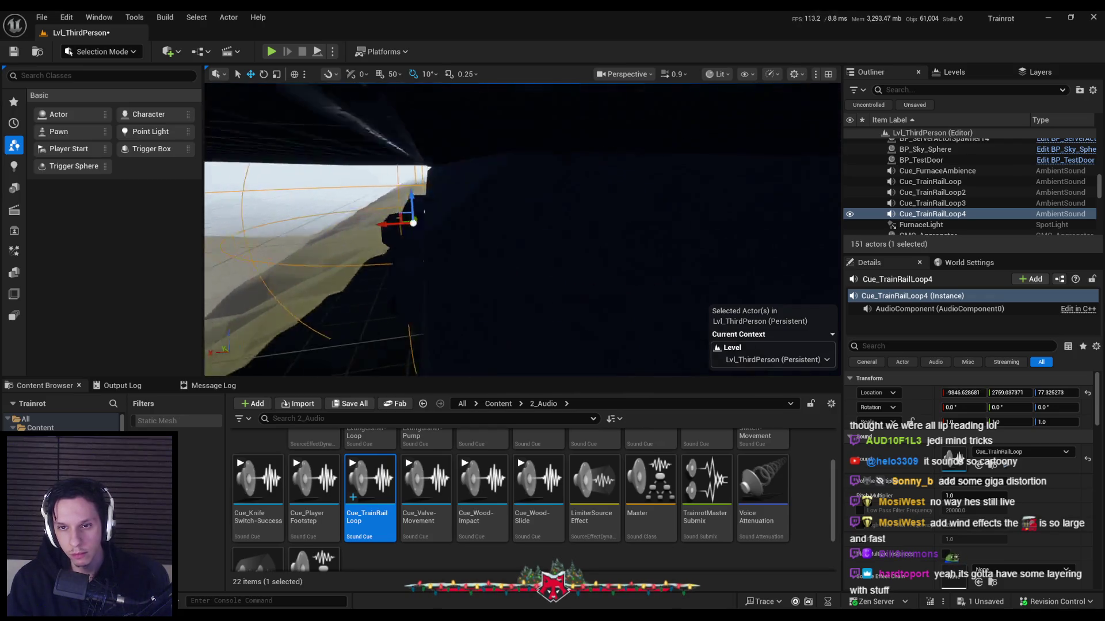
{"action": "left_click", "coordinate": [443, 260]}
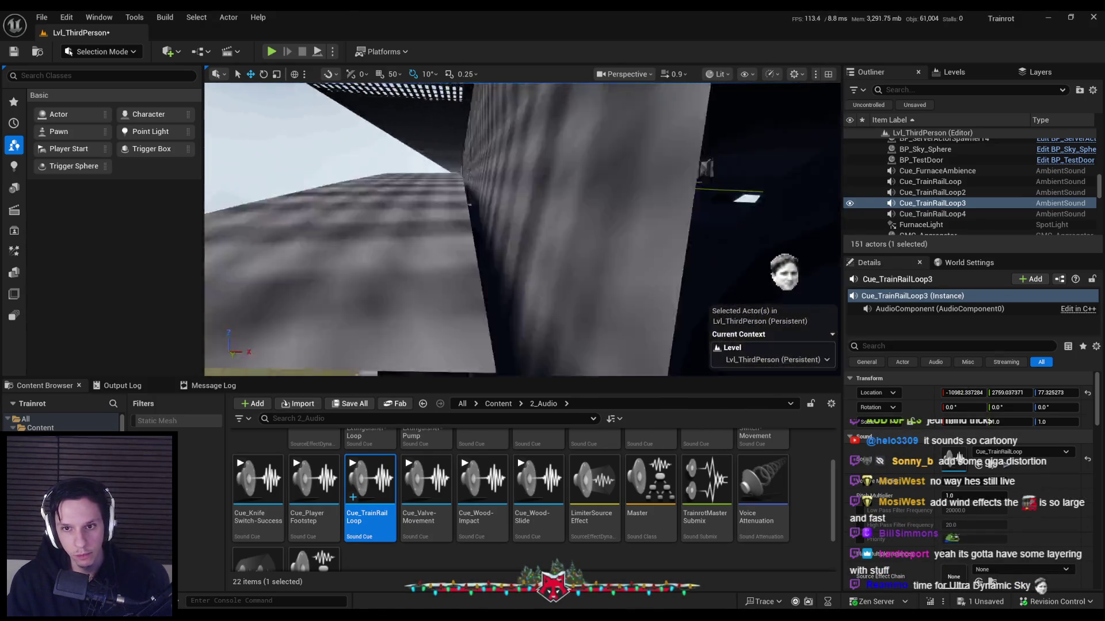
{"action": "left_click", "coordinate": [534, 208]}
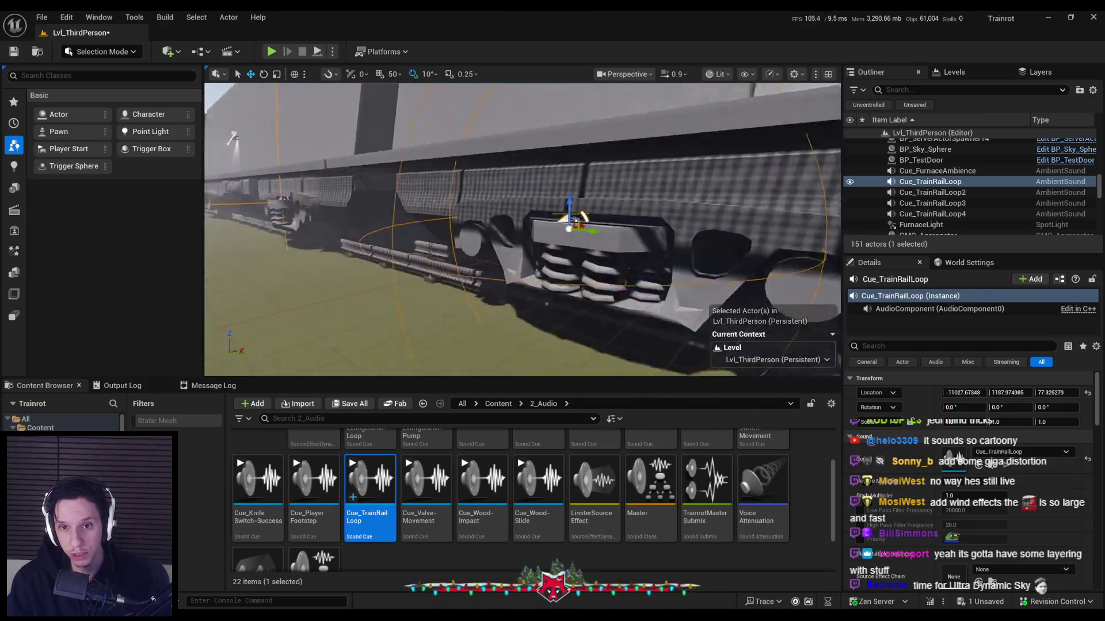
Save the level and start a fullscreen play-in-editor session.
{"action": "key", "text": "ctrl+s"}
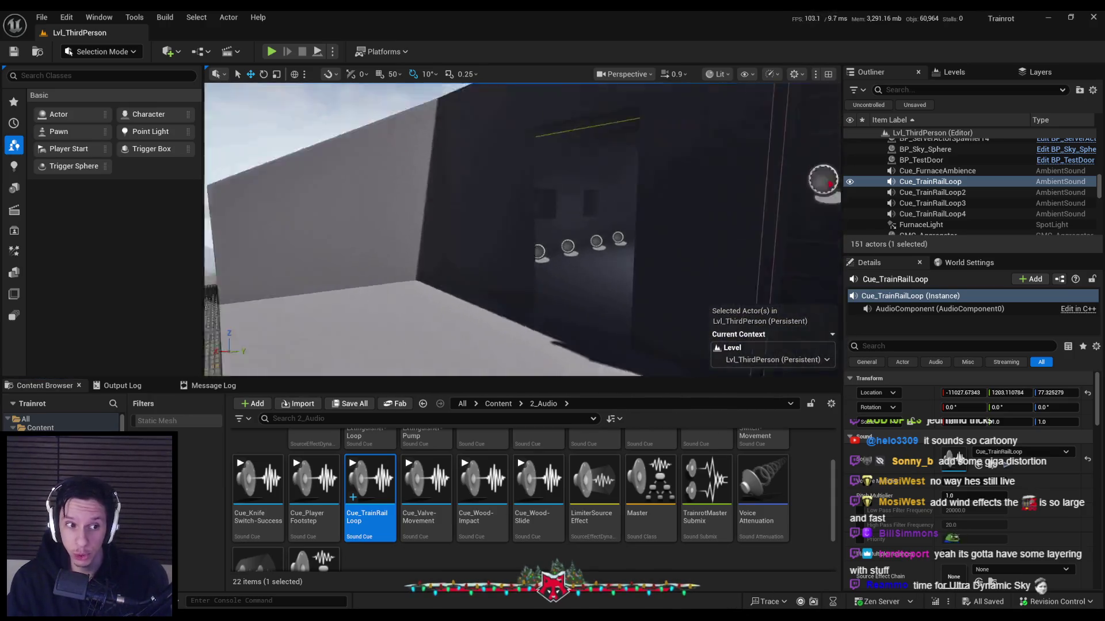
{"action": "left_click", "coordinate": [271, 52]}
{"action": "key", "text": "F11"}
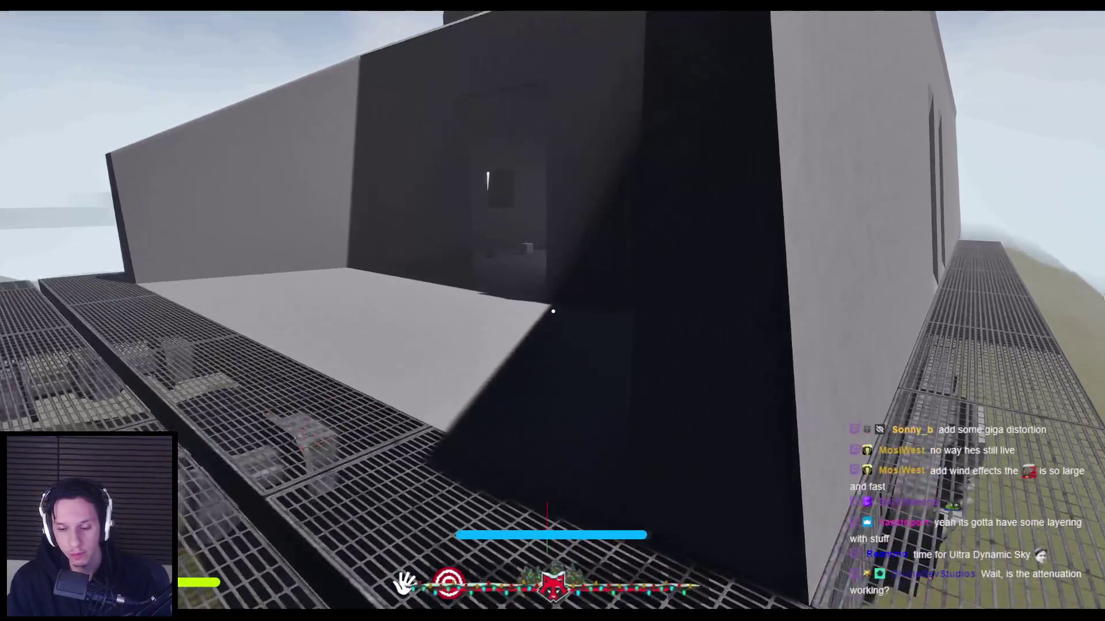
After walking the grated walkway to the grey platform, end play and return to the editor.
{"action": "key", "text": "Escape"}
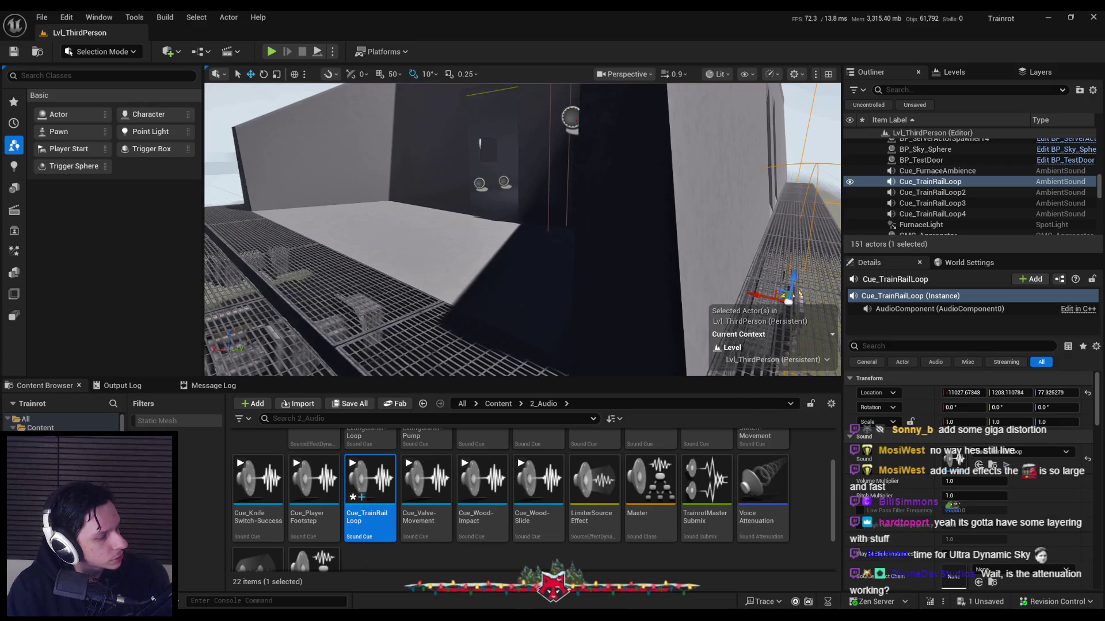
Save, scroll the Details panel to Attenuation Settings, and open Cue_TrainRailLoop in the cue editor.
{"action": "key", "text": "ctrl+s"}
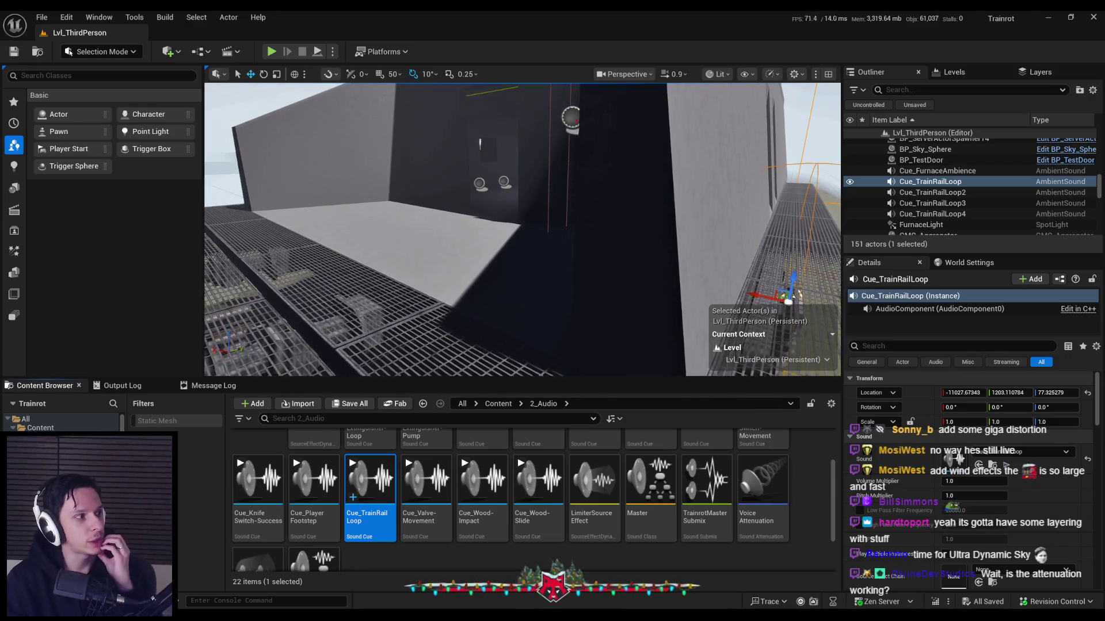
{"action": "left_click_drag", "start_coordinate": [664, 275], "coordinate": [604, 242]}
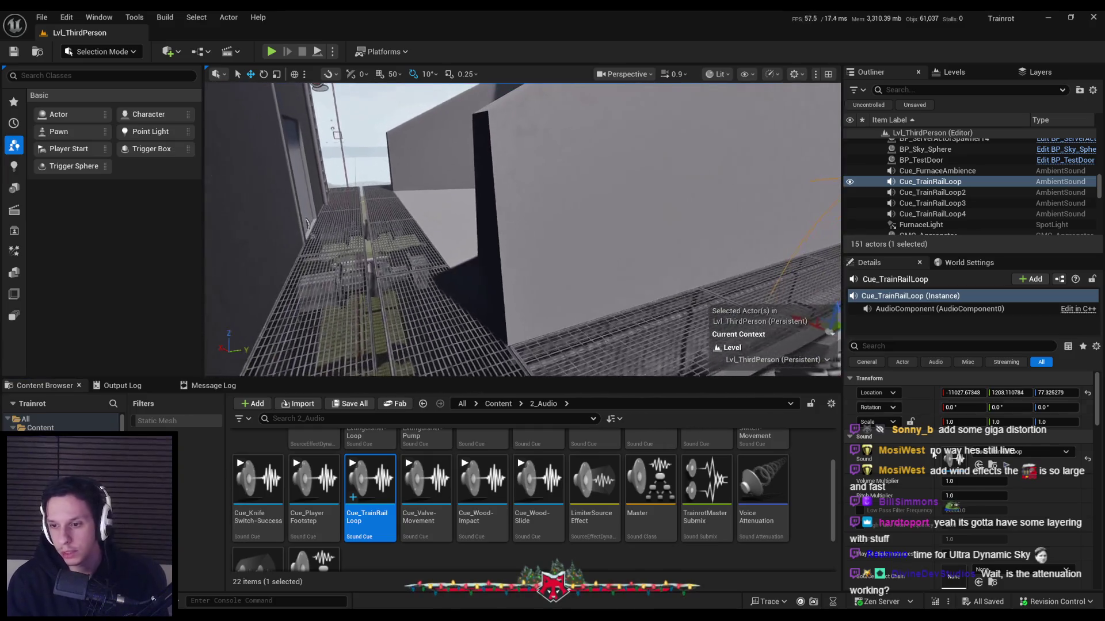
{"action": "scroll", "coordinate": [974, 483], "scroll_direction": "down", "scroll_amount": 3}
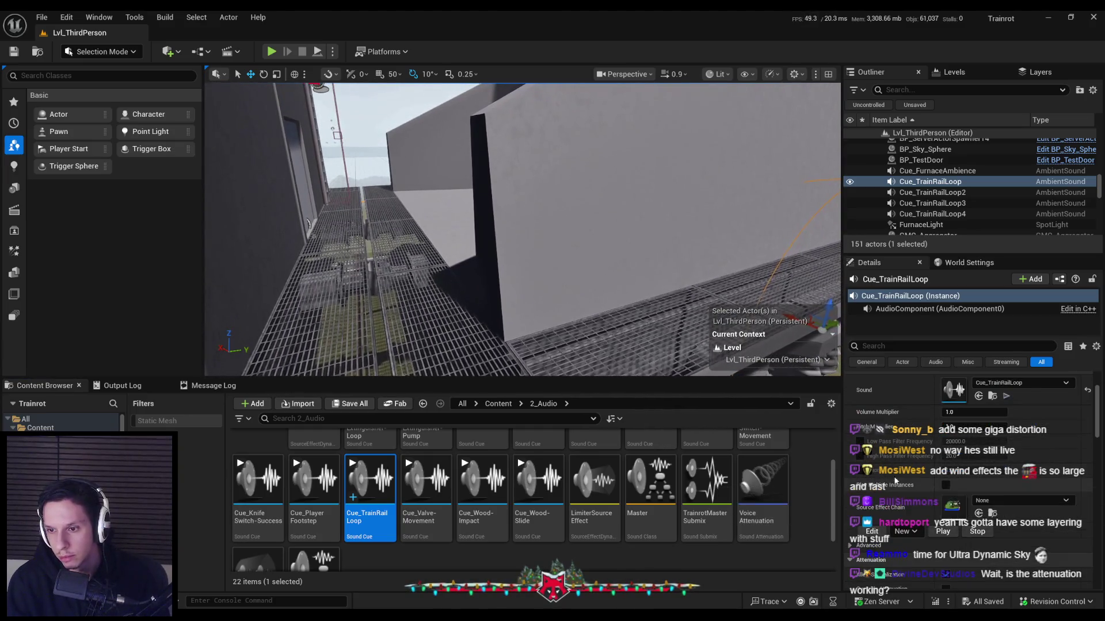
{"action": "scroll", "coordinate": [892, 490], "scroll_direction": "down", "scroll_amount": 3}
{"action": "scroll", "coordinate": [884, 483], "scroll_direction": "down", "scroll_amount": 5}
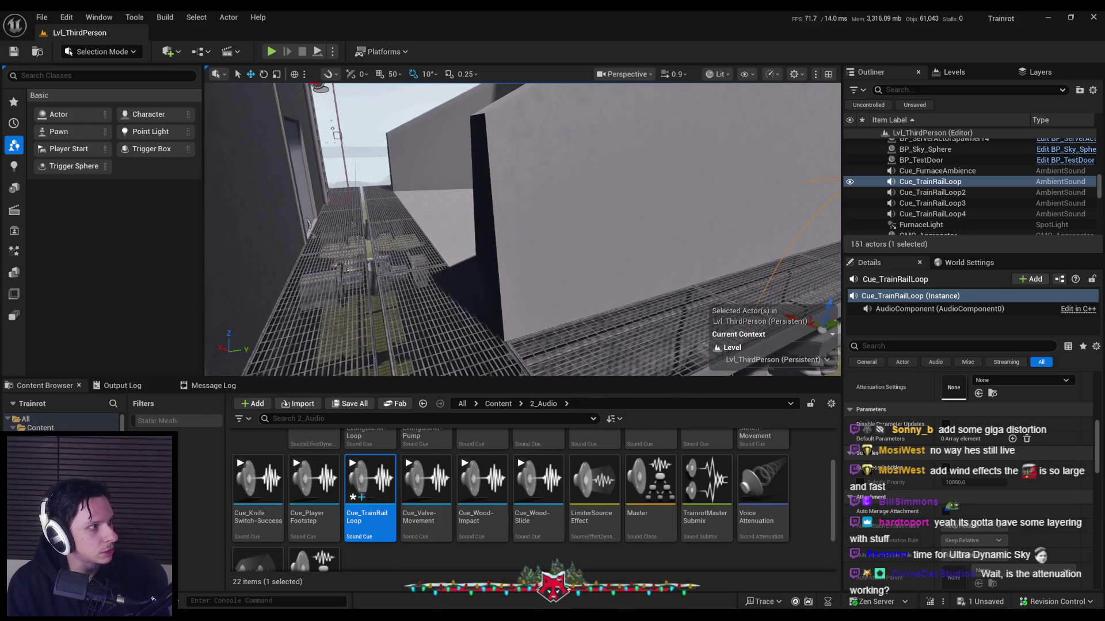
{"action": "key", "text": "ctrl+e"}
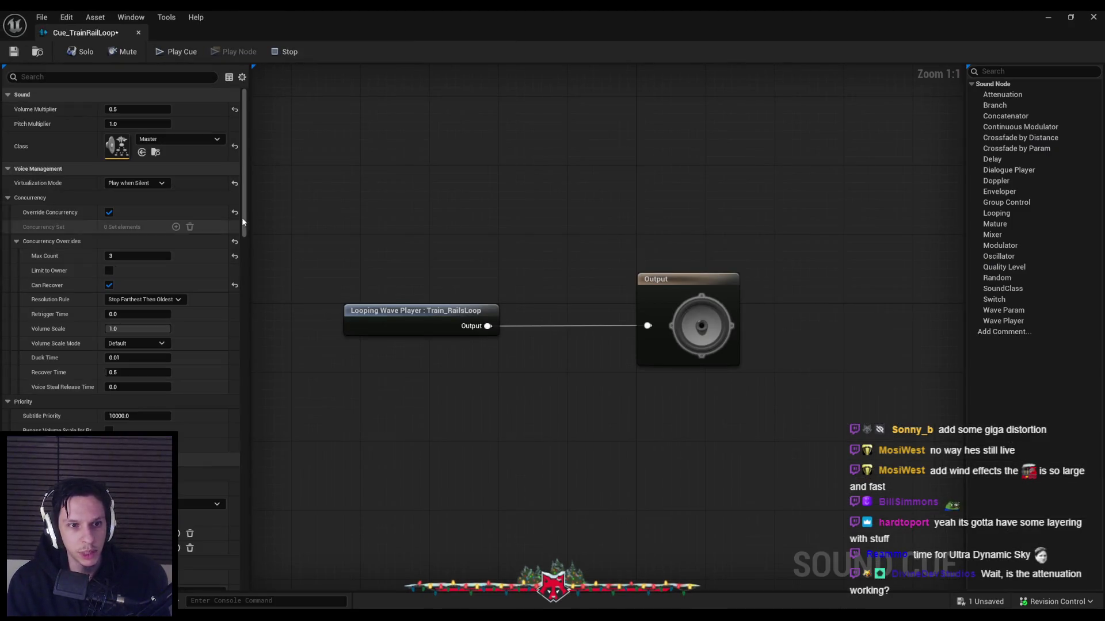
Add a Delay node between the Train_RailsLoop player and Output, then close the cue editor.
{"action": "left_click_drag", "start_coordinate": [246, 213], "coordinate": [247, 423]}
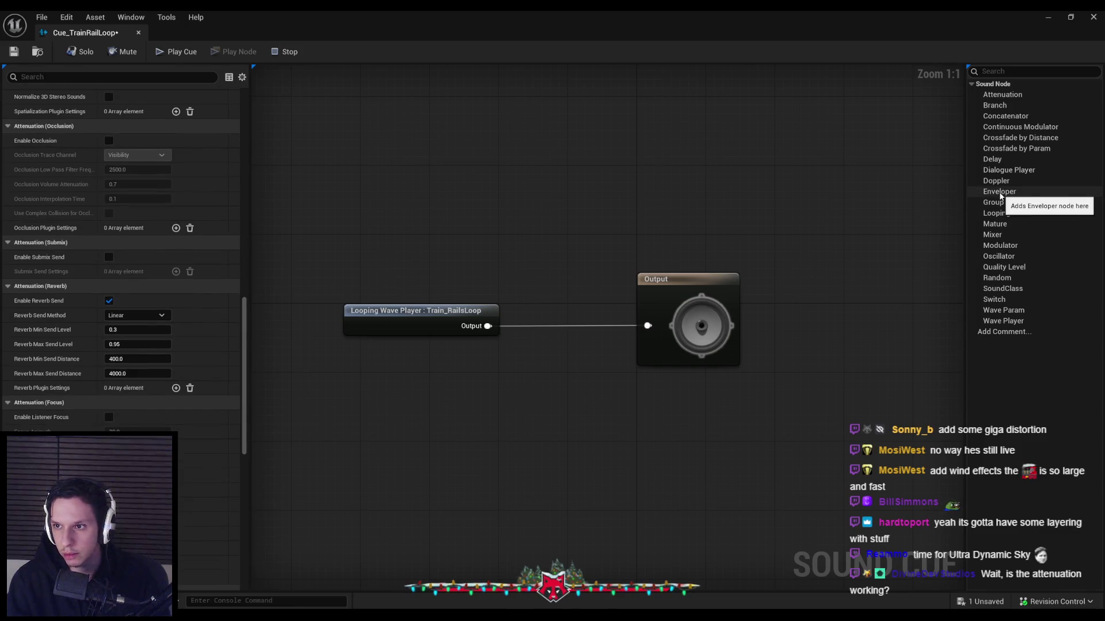
{"action": "mouse_move", "coordinate": [992, 159]}
{"action": "left_mouse_down"}
{"action": "mouse_move", "coordinate": [975, 185]}
{"action": "mouse_move", "coordinate": [541, 348]}
{"action": "mouse_move", "coordinate": [564, 315]}
{"action": "left_mouse_up"}
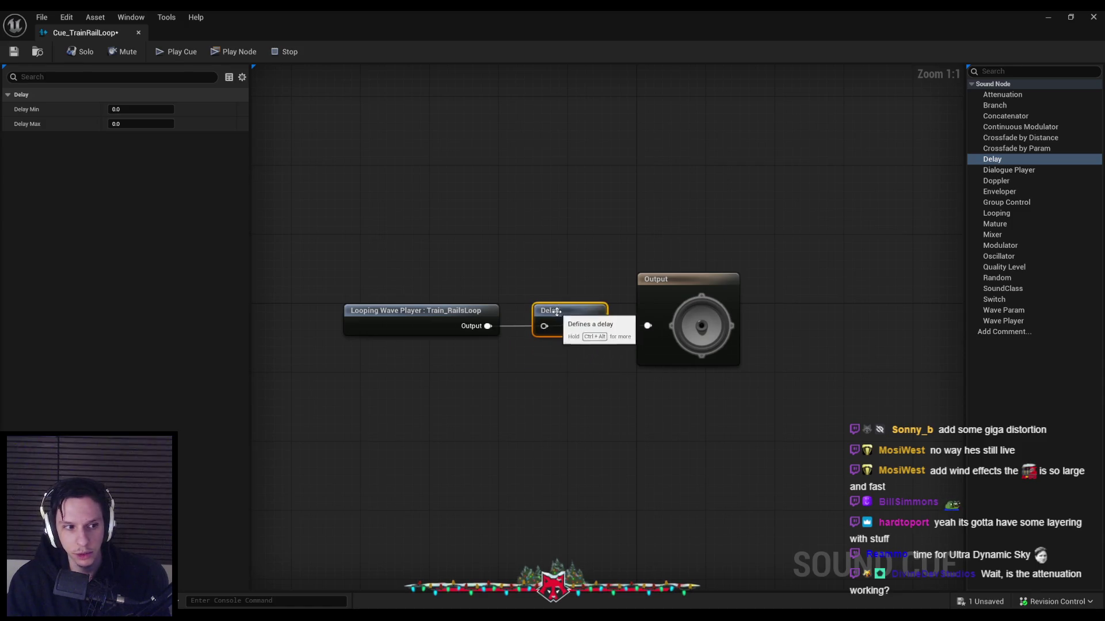
{"action": "left_click_drag", "start_coordinate": [639, 331], "coordinate": [644, 328]}
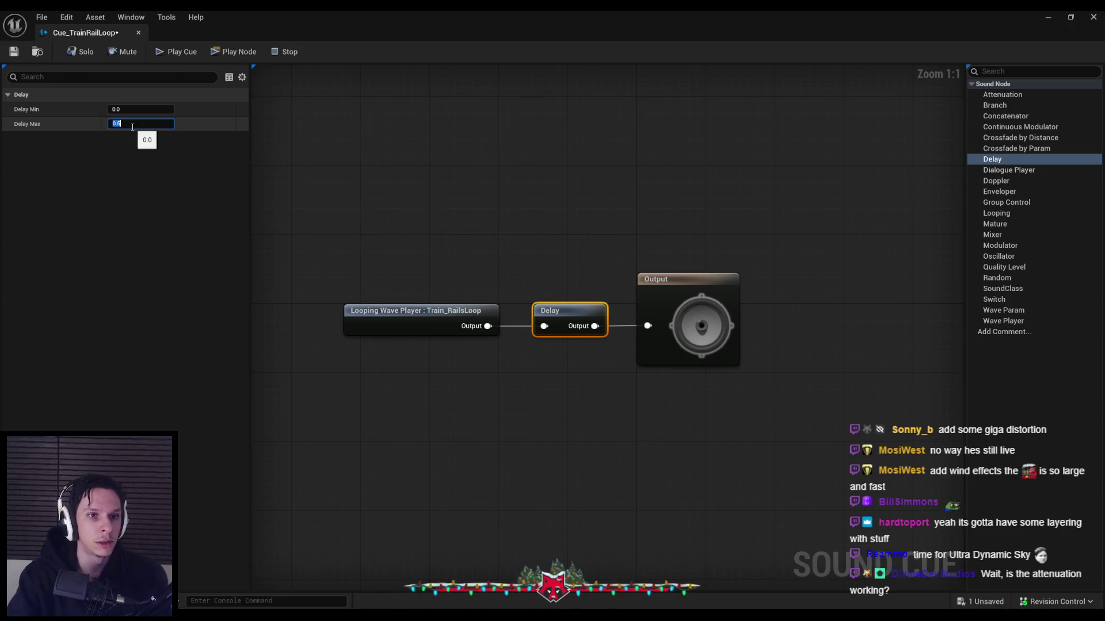
{"action": "left_click", "coordinate": [141, 124]}
{"action": "type", "text": "0.5"}
{"action": "left_click", "coordinate": [412, 156]}
{"action": "left_click", "coordinate": [1093, 17]}
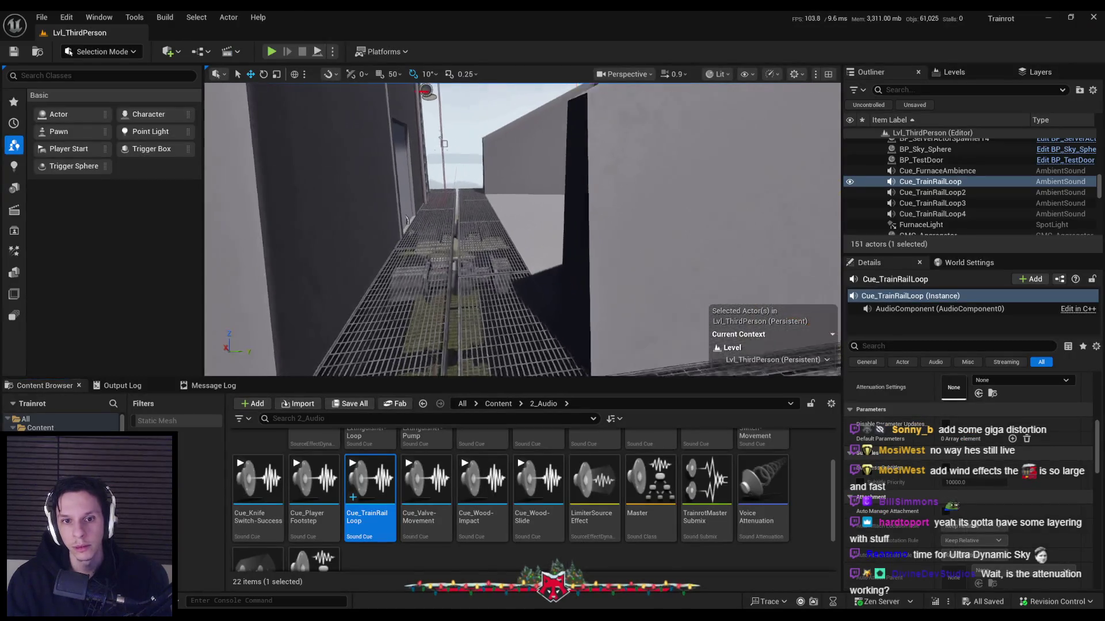
Run a brief play test, then reopen the Cue_TrainRailLoop sound cue from its actor.
{"action": "mouse_move", "coordinate": [338, 132]}
{"action": "left_mouse_down"}
{"action": "mouse_move", "coordinate": [338, 150]}
{"action": "mouse_move", "coordinate": [345, 138]}
{"action": "left_mouse_up"}
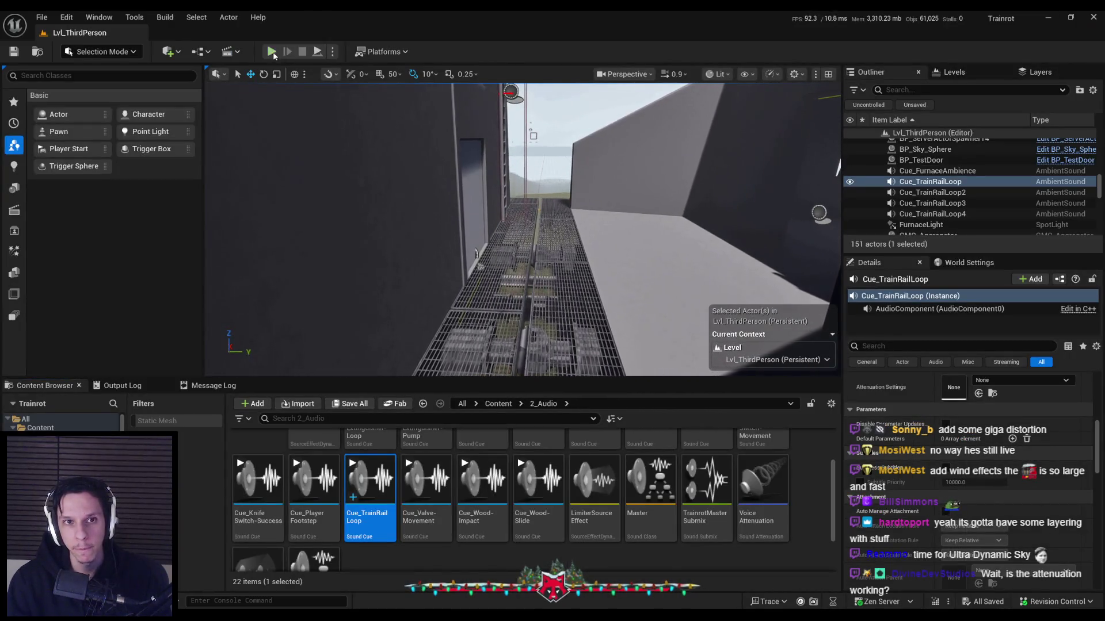
{"action": "left_click", "coordinate": [272, 52]}
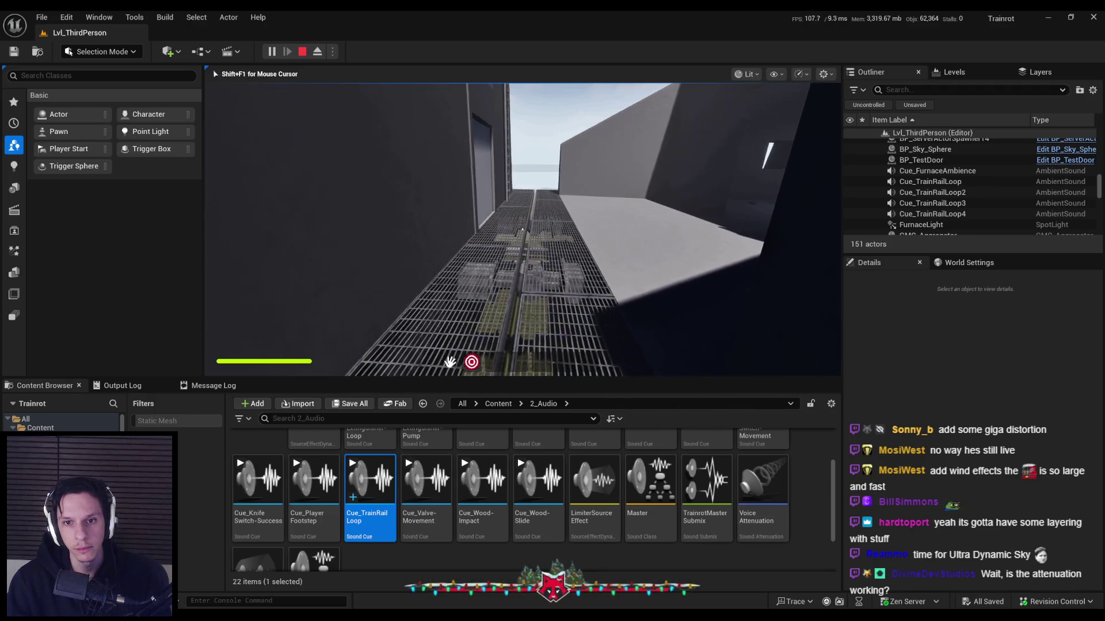
{"action": "left_click", "coordinate": [930, 181]}
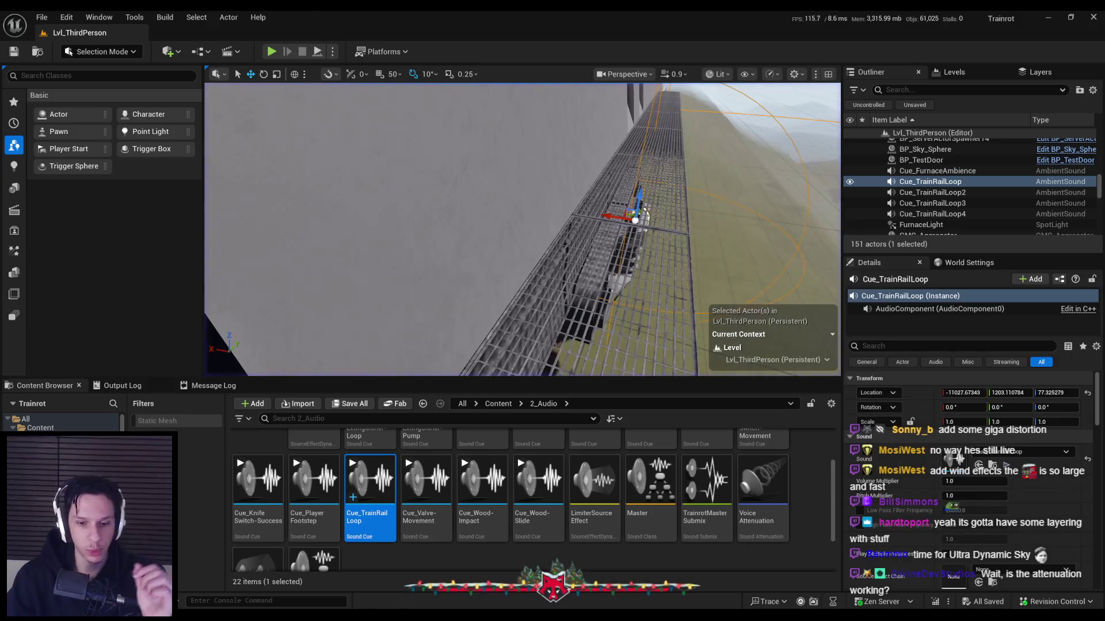
{"action": "double_click", "coordinate": [370, 483]}
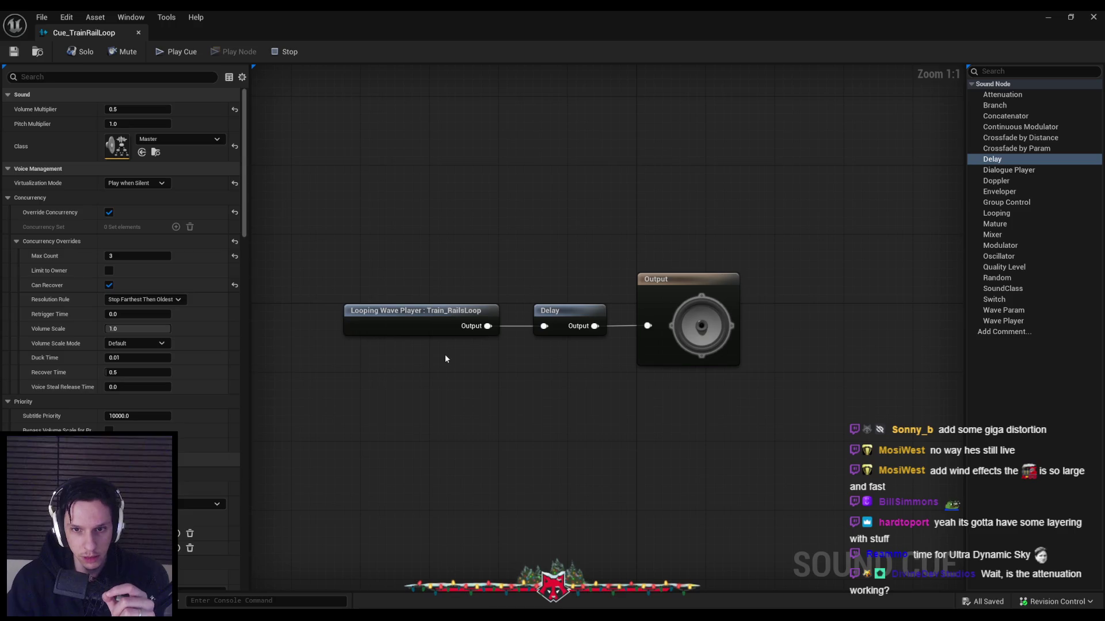
Delete the Delay node, wire the looping wave player straight to Output, save and close.
{"action": "left_click", "coordinate": [553, 310]}
{"action": "key", "text": "Delete"}
{"action": "left_click_drag", "start_coordinate": [488, 326], "coordinate": [629, 329]}
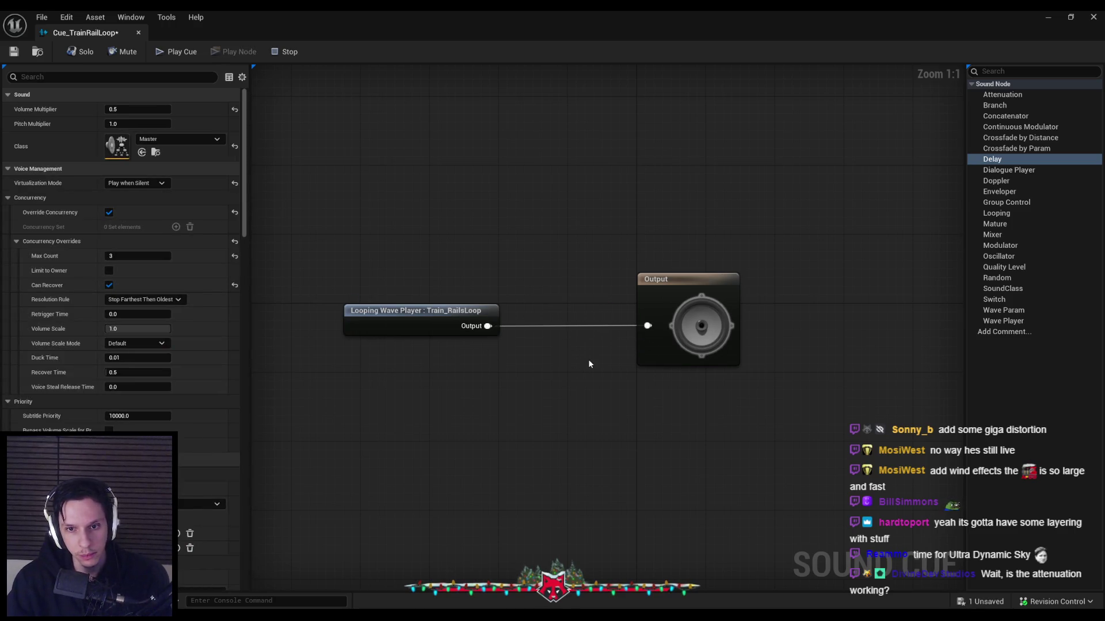
{"action": "left_click", "coordinate": [79, 51]}
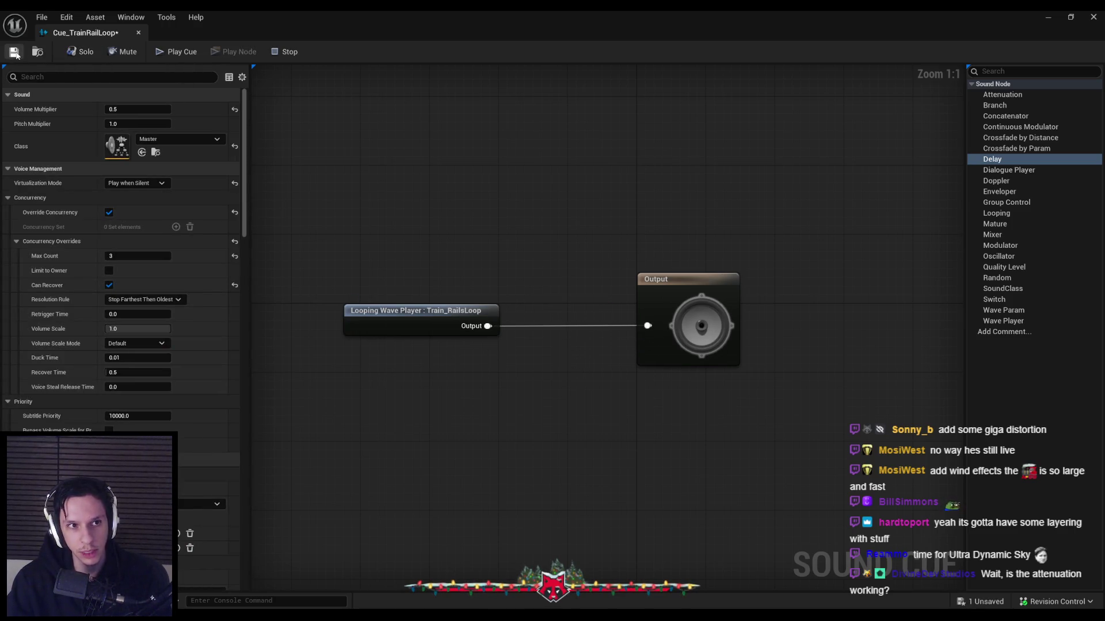
{"action": "left_click", "coordinate": [1044, 17]}
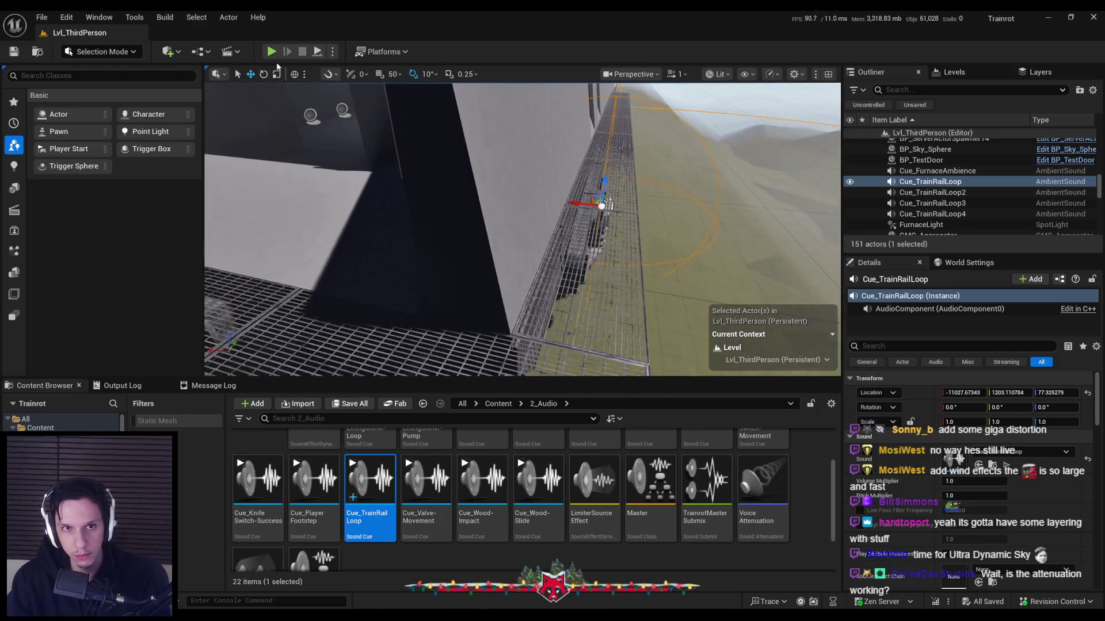
Play fullscreen walking the catwalk into the tunnel, then return to the Cue_TrainRailLoop editor.
{"action": "key", "text": "alt+p"}
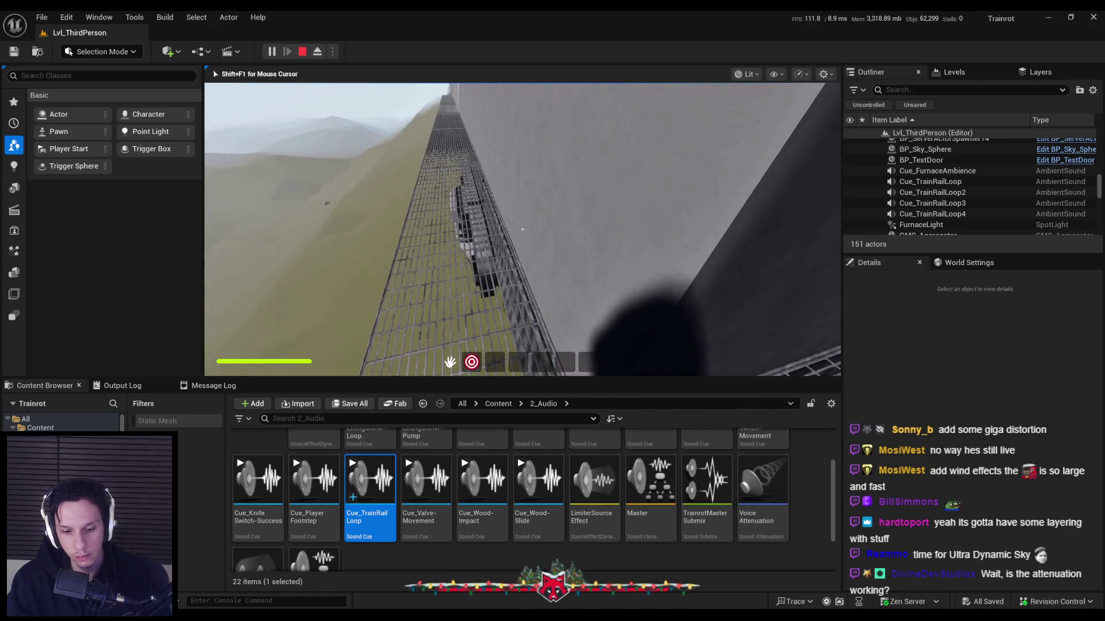
{"action": "key", "text": "F11"}
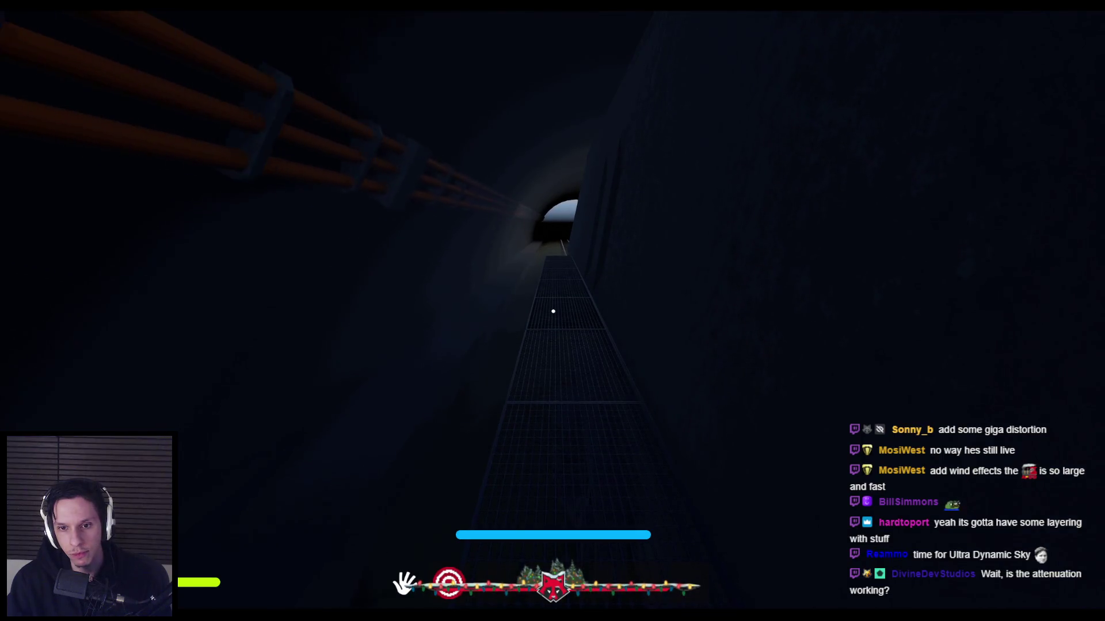
{"action": "key", "text": "Escape"}
{"action": "key", "text": "alt+Tab"}
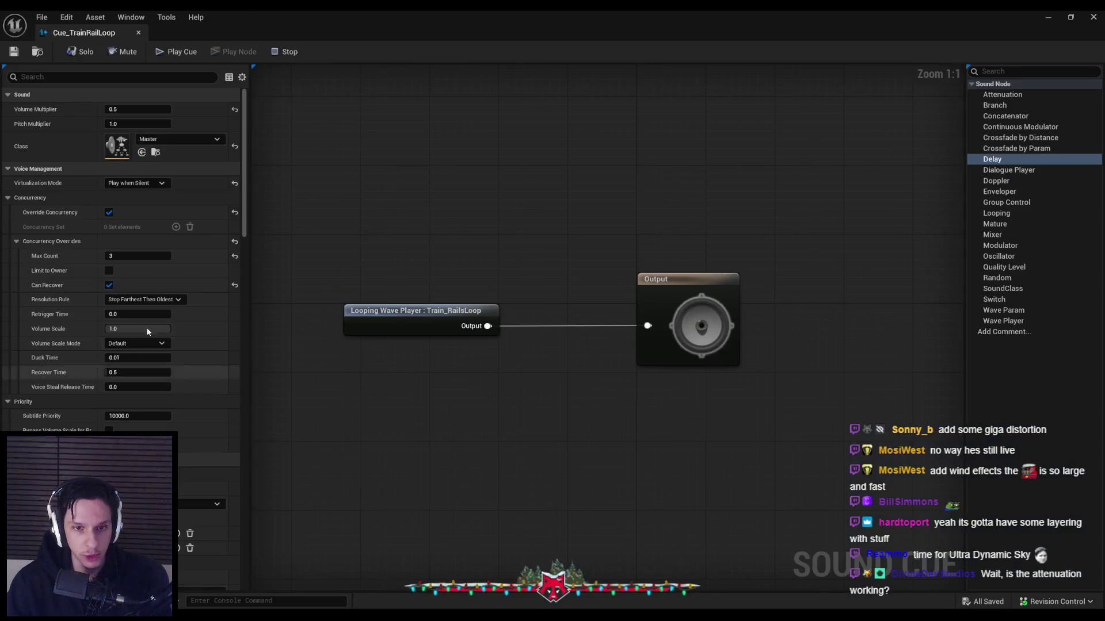
Set the Attenuation Falloff Distance to 800 and save the cue.
{"action": "scroll", "coordinate": [132, 344], "scroll_direction": "down", "scroll_amount": 10}
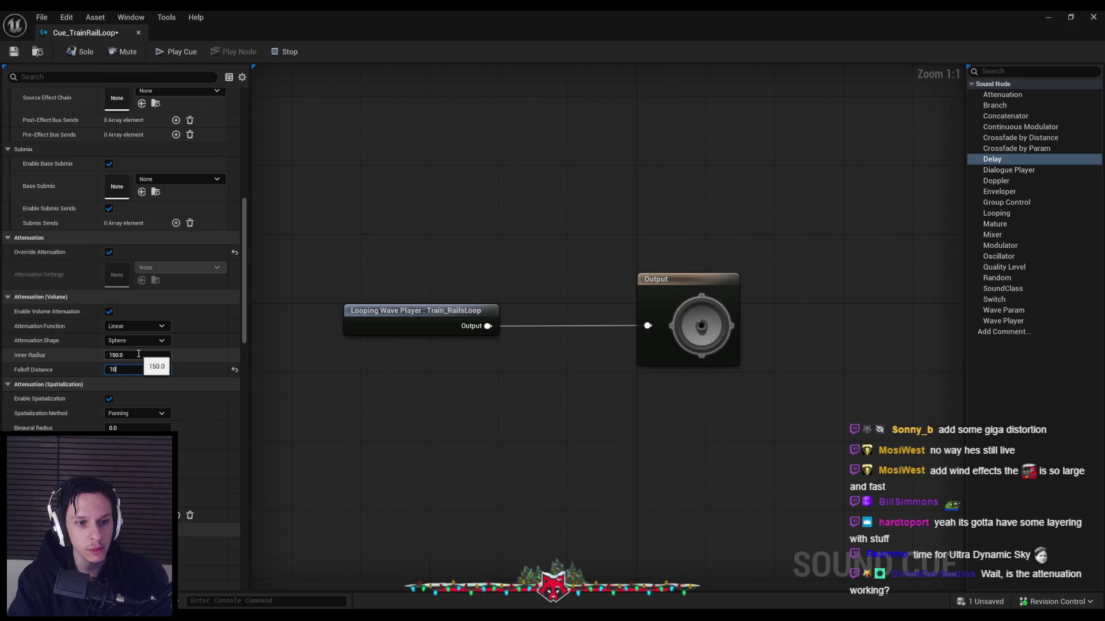
{"action": "type", "text": "00"}
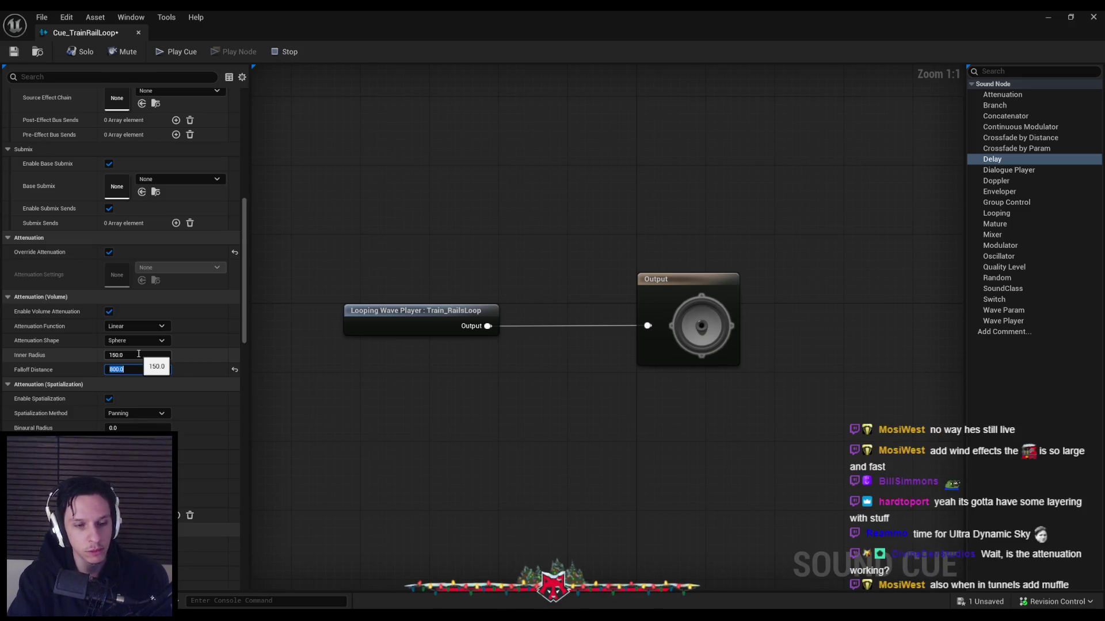
{"action": "key", "text": "ctrl+s"}
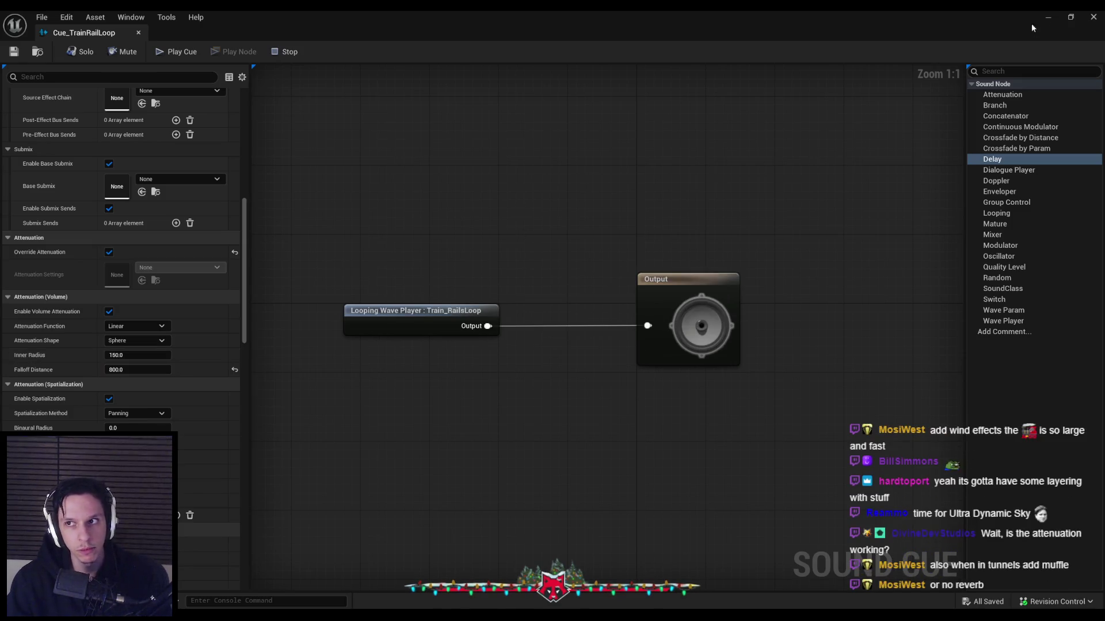
Run a quick play test of the new falloff from the level editor.
{"action": "key", "text": "alt+Tab"}
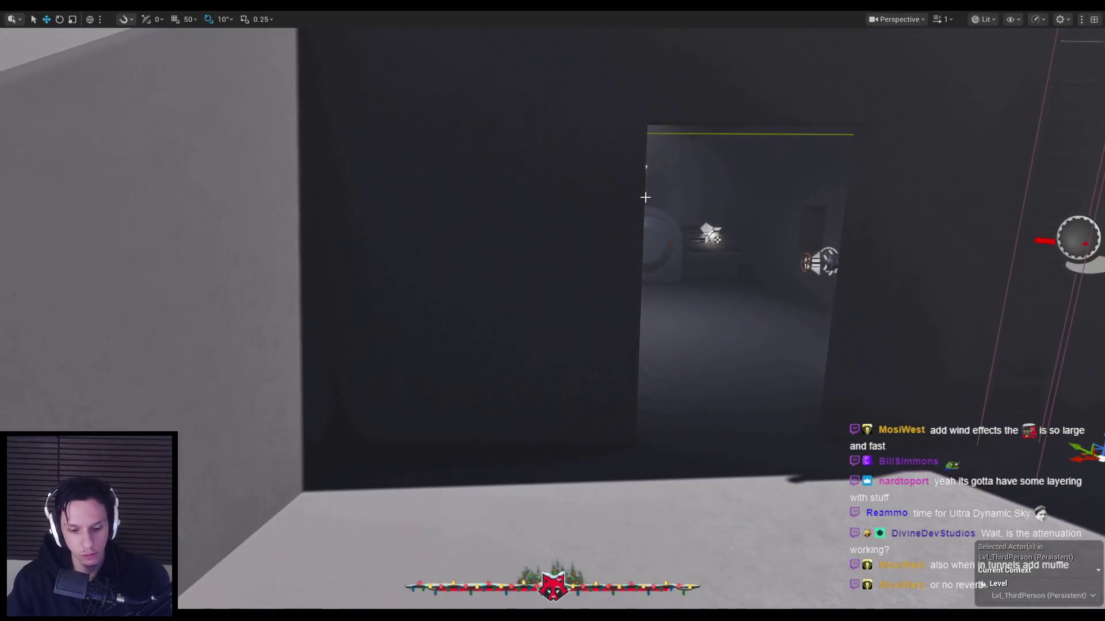
{"action": "key", "text": "alt+p"}
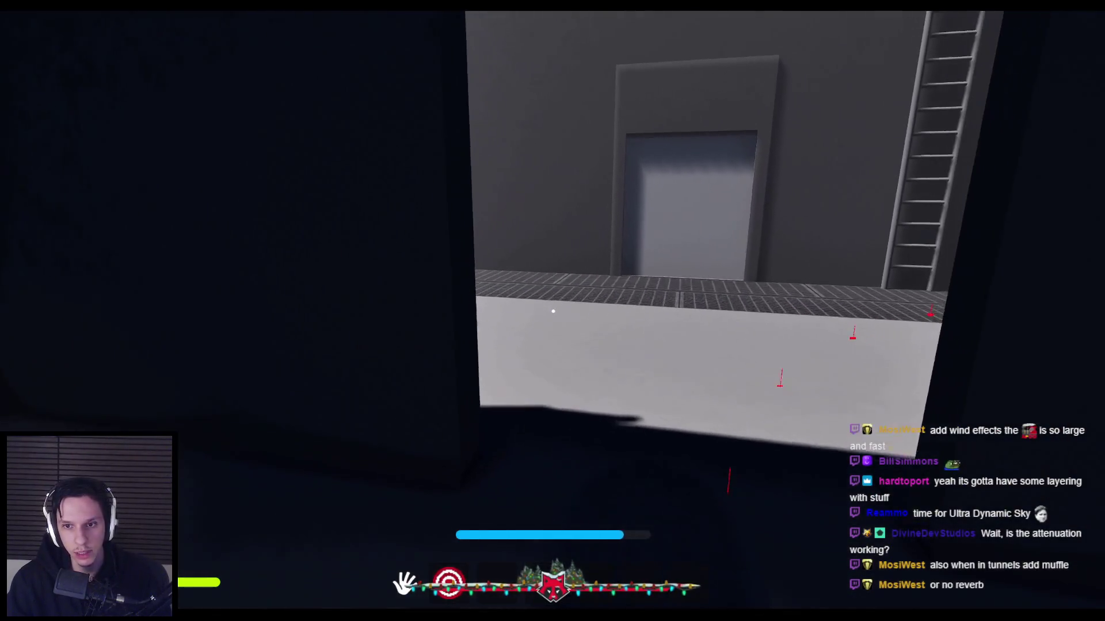
{"action": "key", "text": "Escape"}
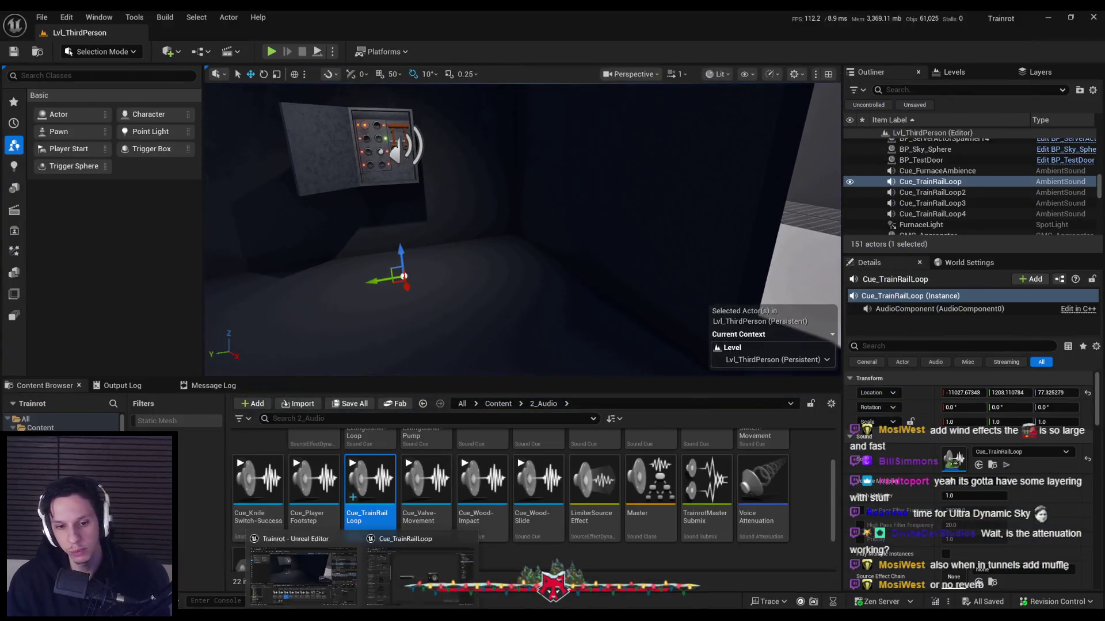
Enable occlusion on Cue_TrainRailLoop with 500 low-pass frequency and 0.3 volume attenuation.
{"action": "double_click", "coordinate": [365, 481]}
{"action": "scroll", "coordinate": [83, 309], "scroll_direction": "down", "scroll_amount": 10}
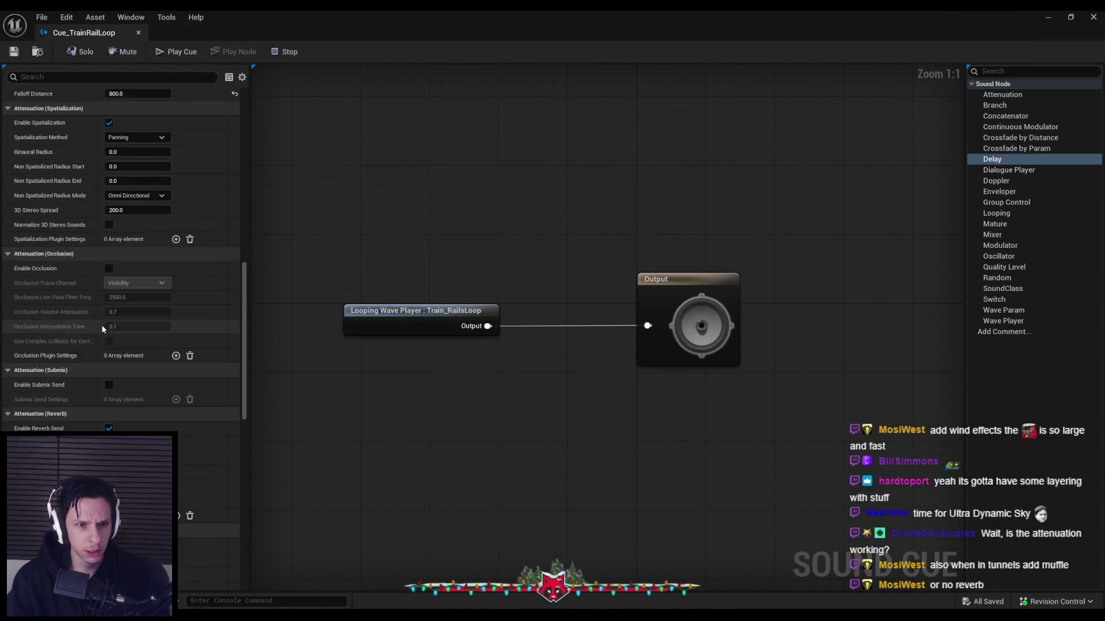
{"action": "left_click", "coordinate": [109, 251]}
{"action": "type", "text": "0.3"}
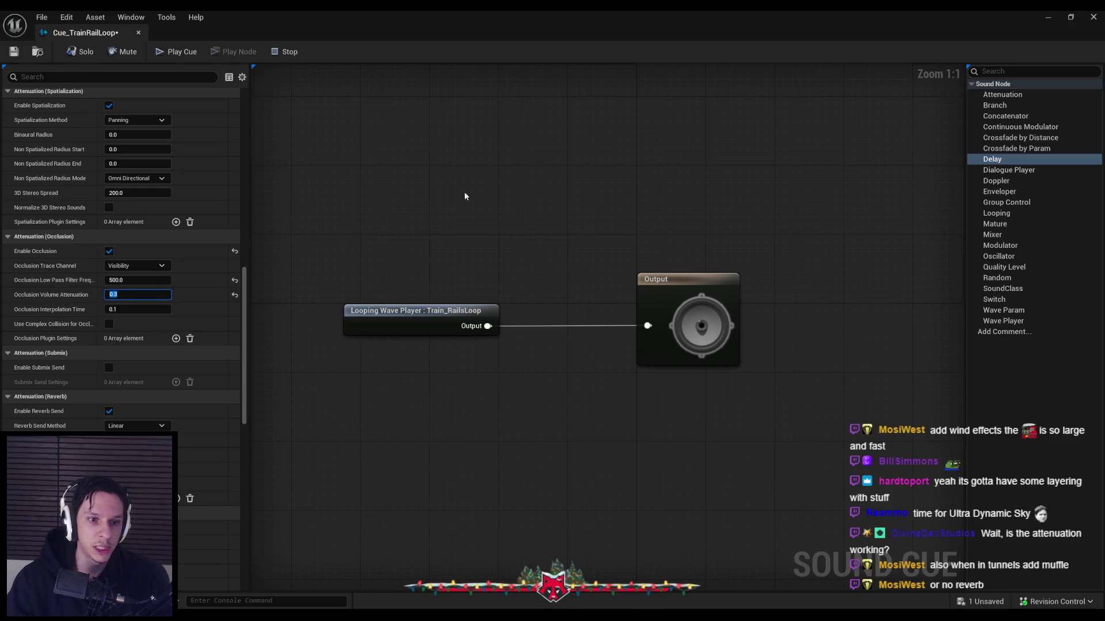
Playtest the occlusion by walking onto the metal-grate walkway, then return to the cue editor.
{"action": "key", "text": "alt+Tab"}
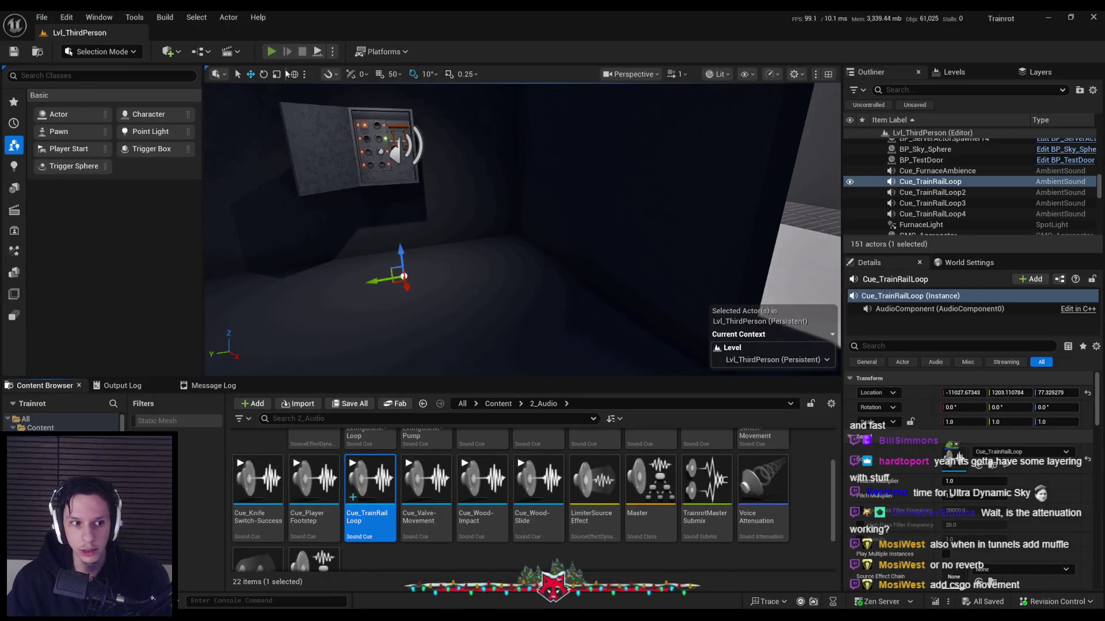
{"action": "left_click", "coordinate": [273, 52]}
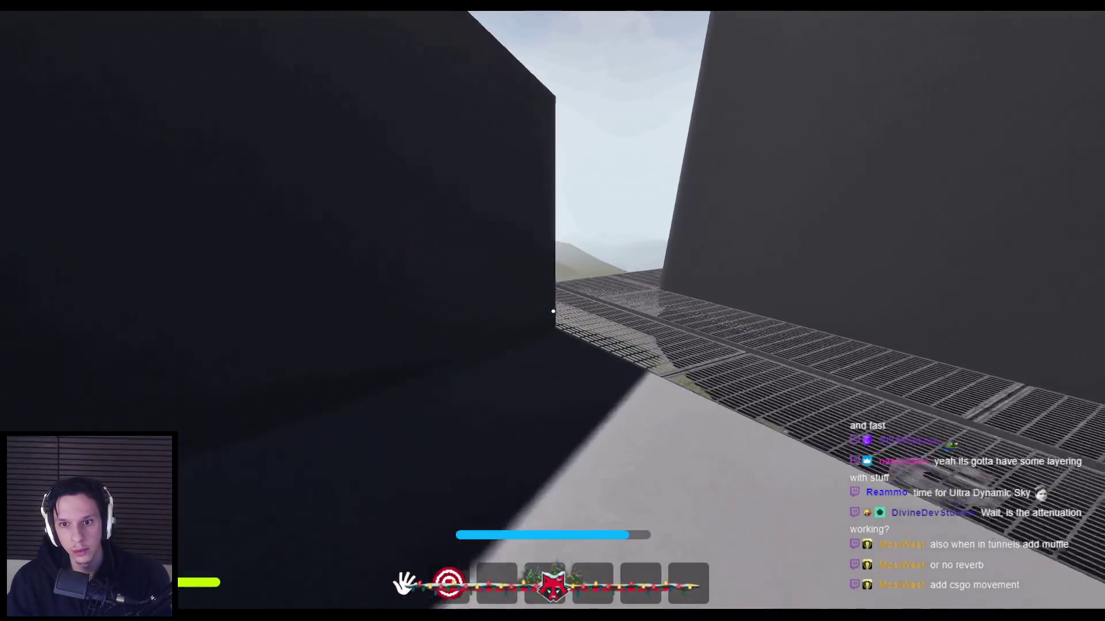
{"action": "key", "text": "w"}
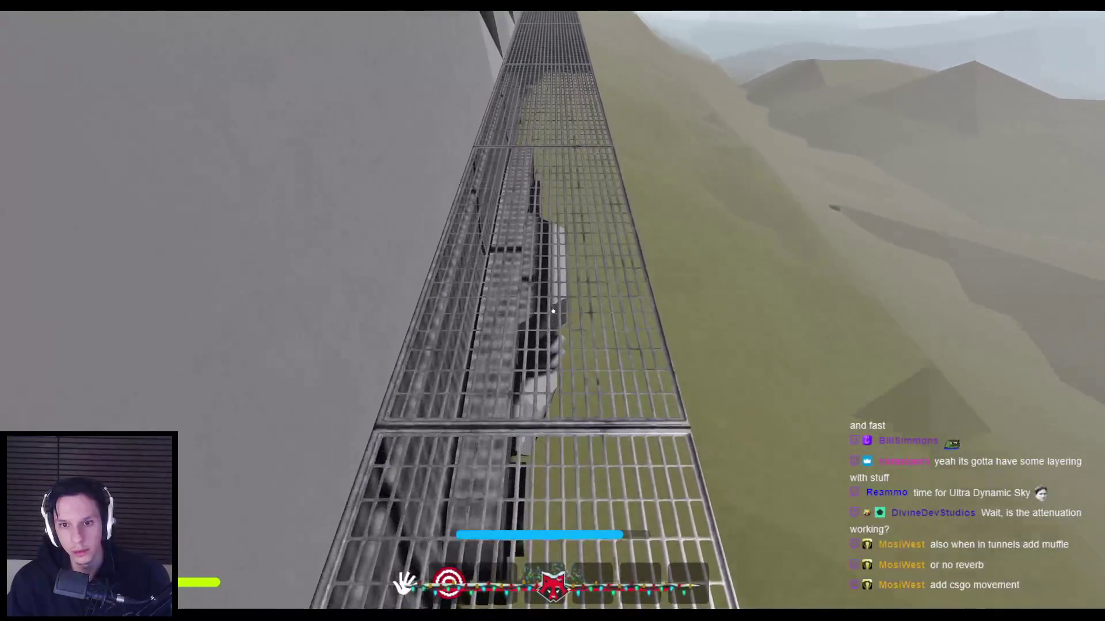
{"action": "key", "text": "Escape"}
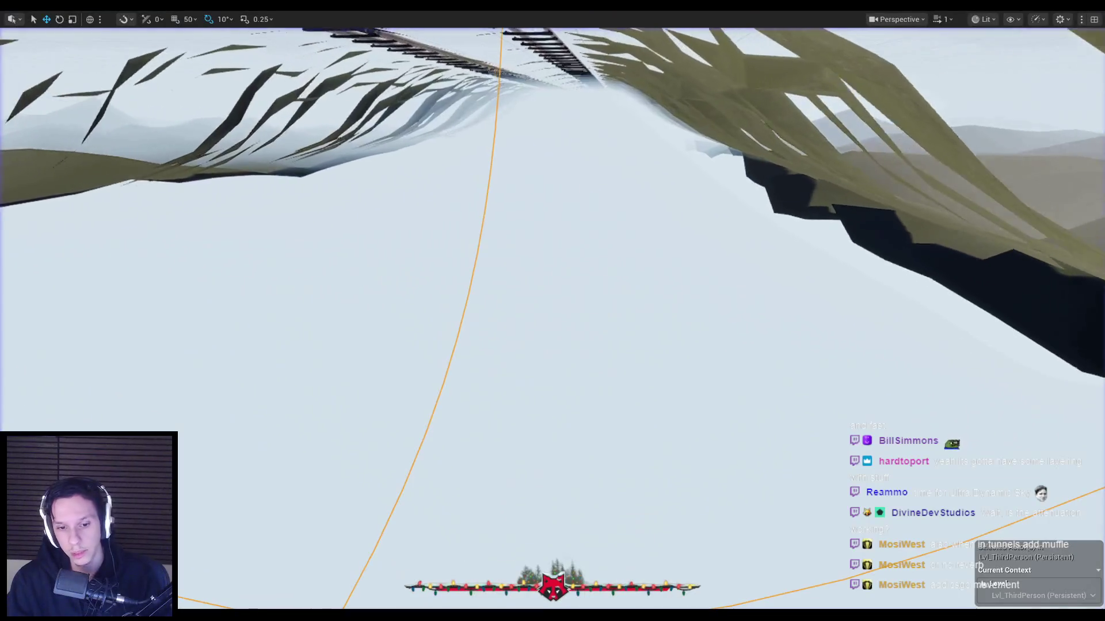
{"action": "left_click", "coordinate": [402, 594]}
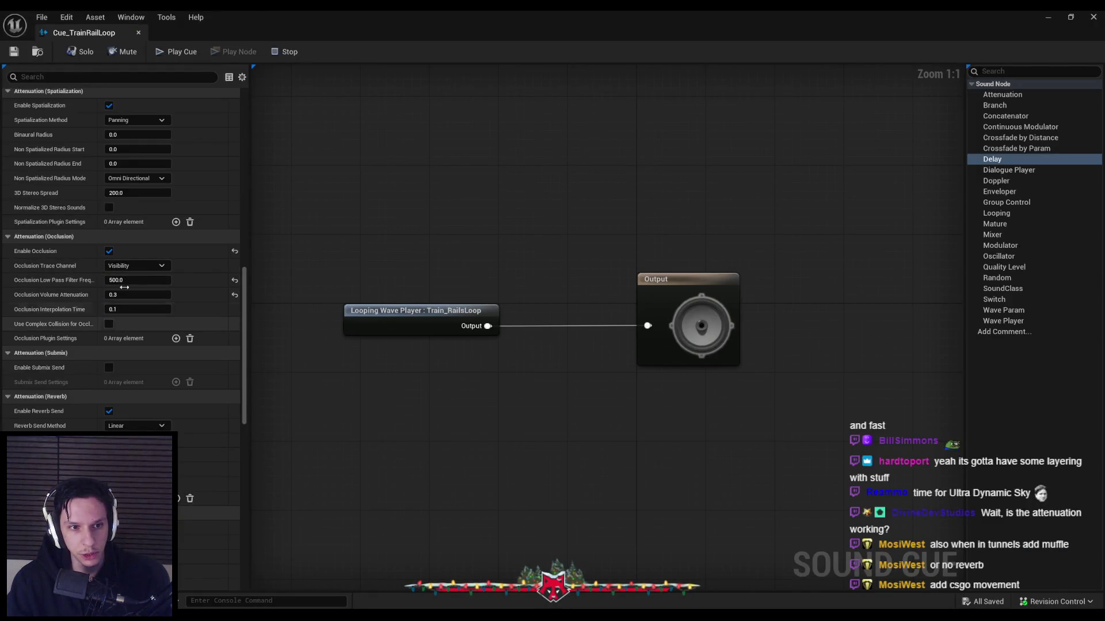
Keep Visibility as the trace channel, switch occlusion off for Cue_TrainRailLoop, and return to the level.
{"action": "left_click", "coordinate": [128, 266]}
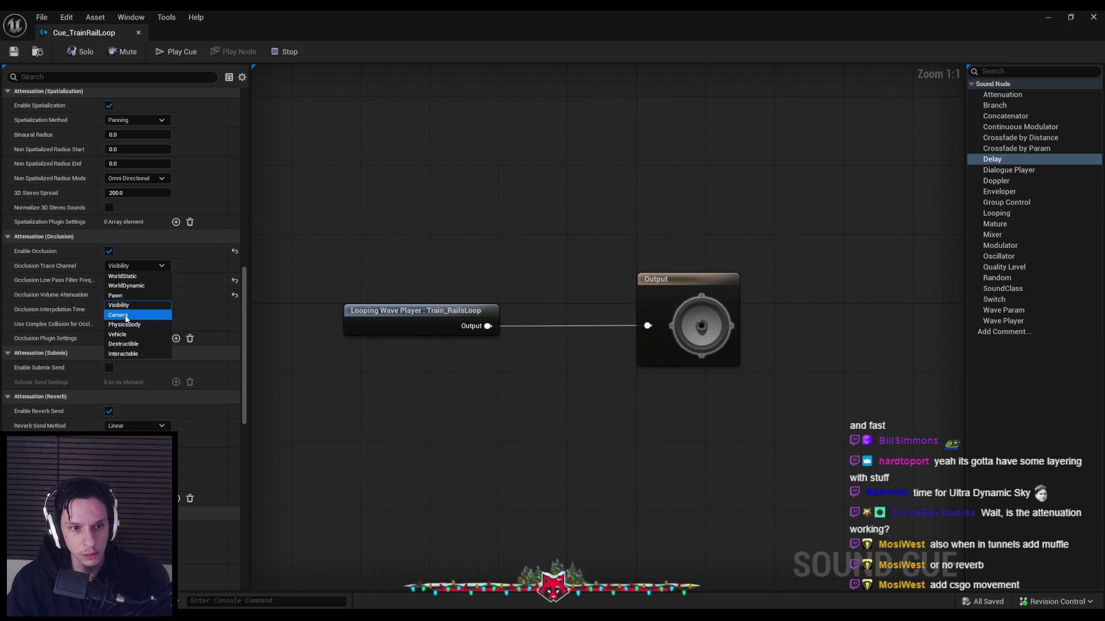
{"action": "left_click_drag", "start_coordinate": [269, 300], "coordinate": [323, 308]}
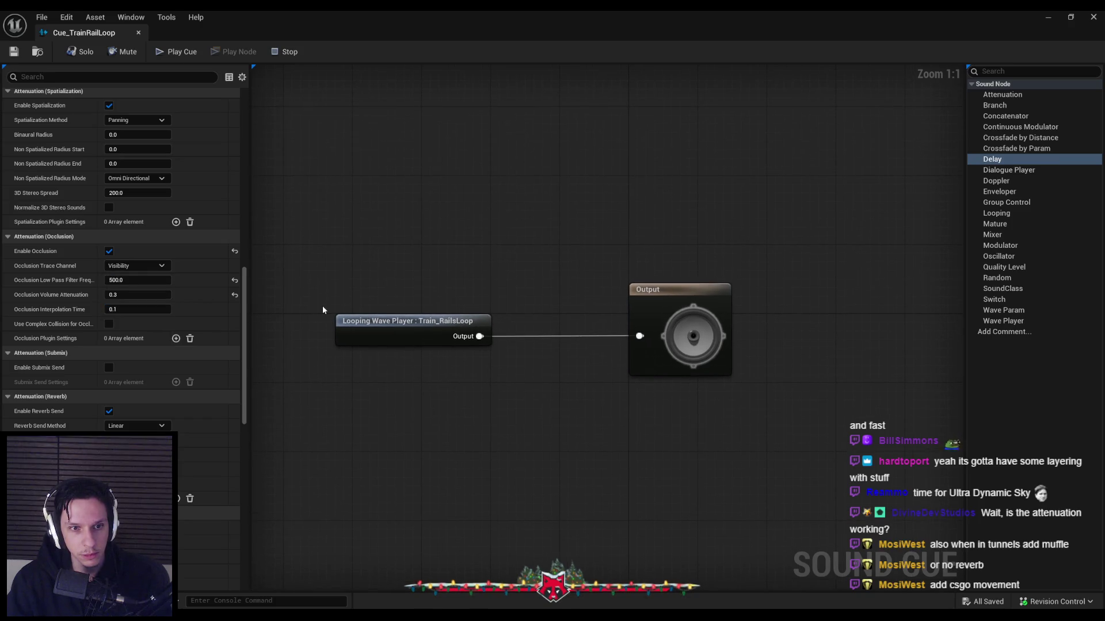
{"action": "left_click", "coordinate": [123, 267]}
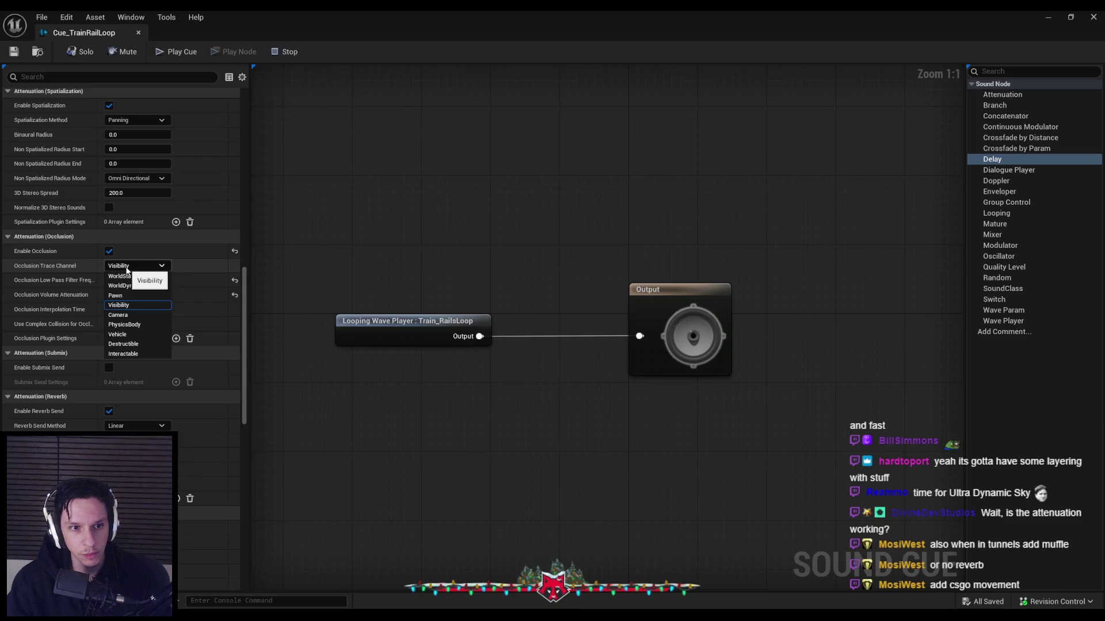
{"action": "left_click", "coordinate": [127, 268]}
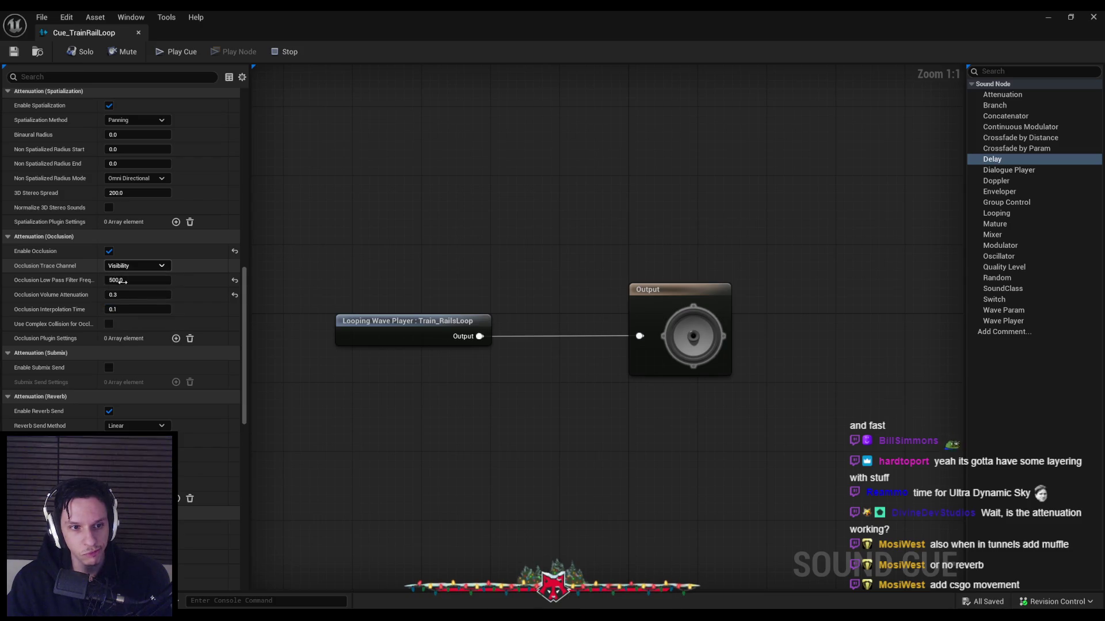
{"action": "left_click", "coordinate": [109, 251]}
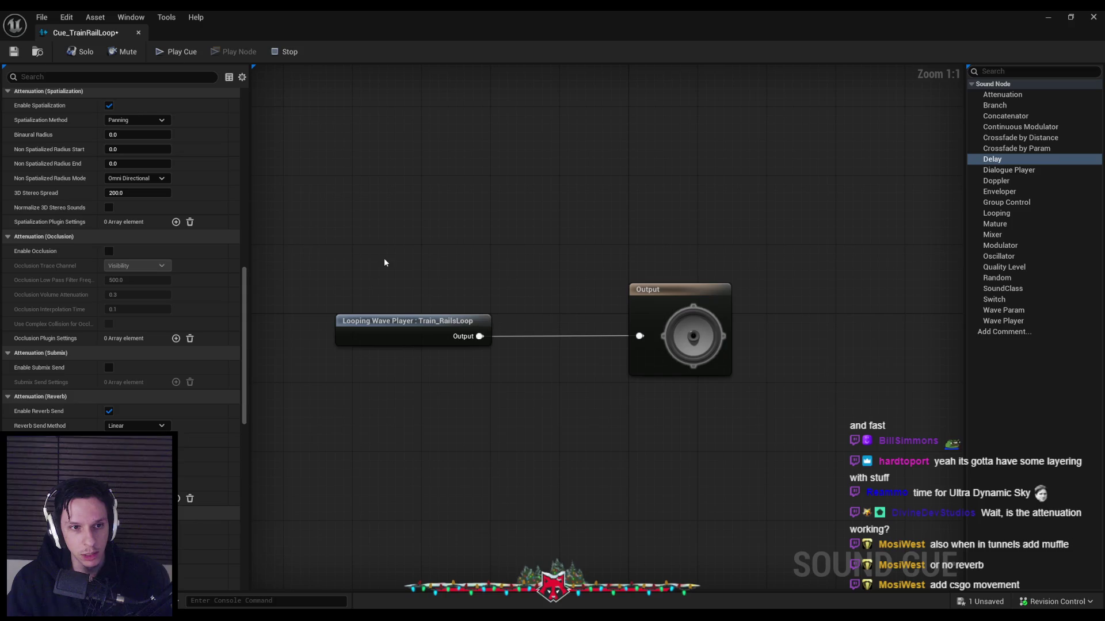
{"action": "scroll", "coordinate": [230, 313], "scroll_direction": "up", "scroll_amount": 10}
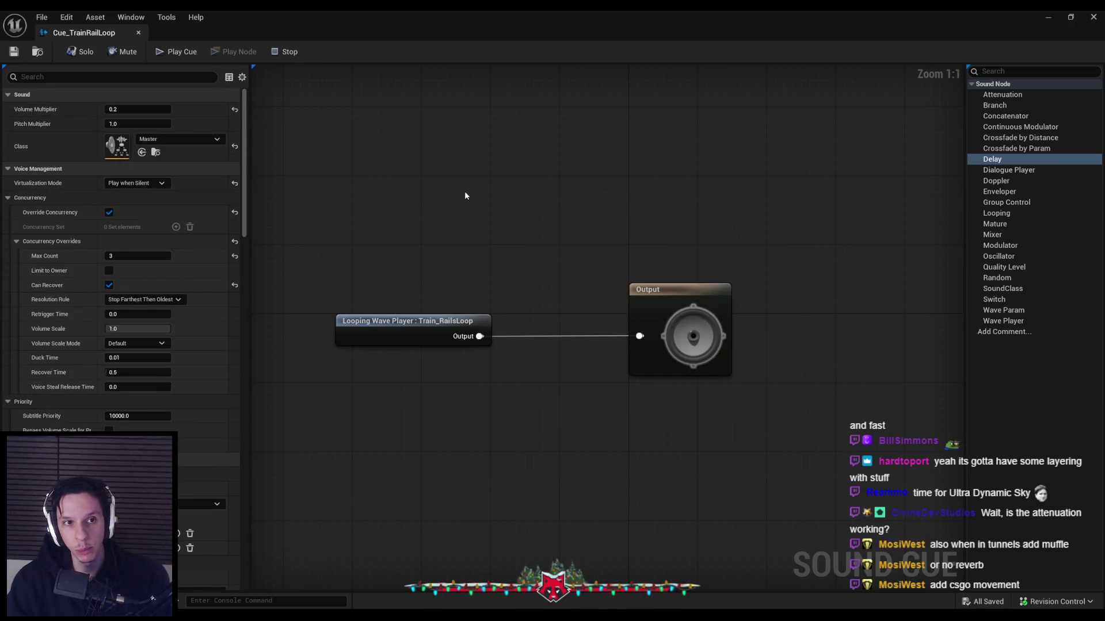
{"action": "left_click", "coordinate": [1047, 17]}
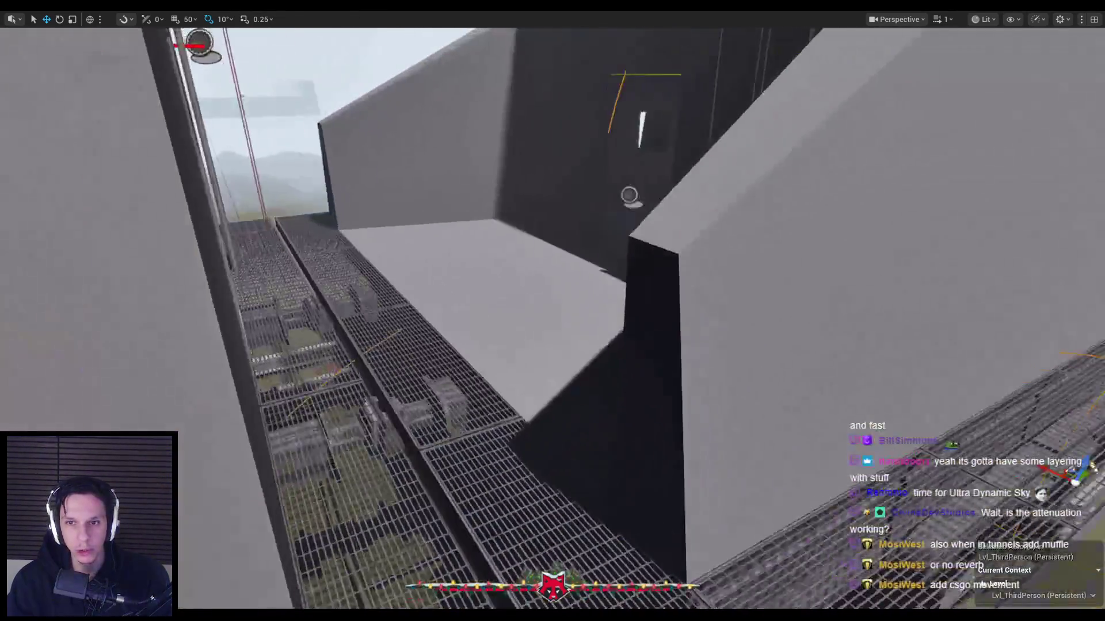
Run a play session and walk the catwalk to listen to the train sound.
{"action": "key", "text": "alt+p"}
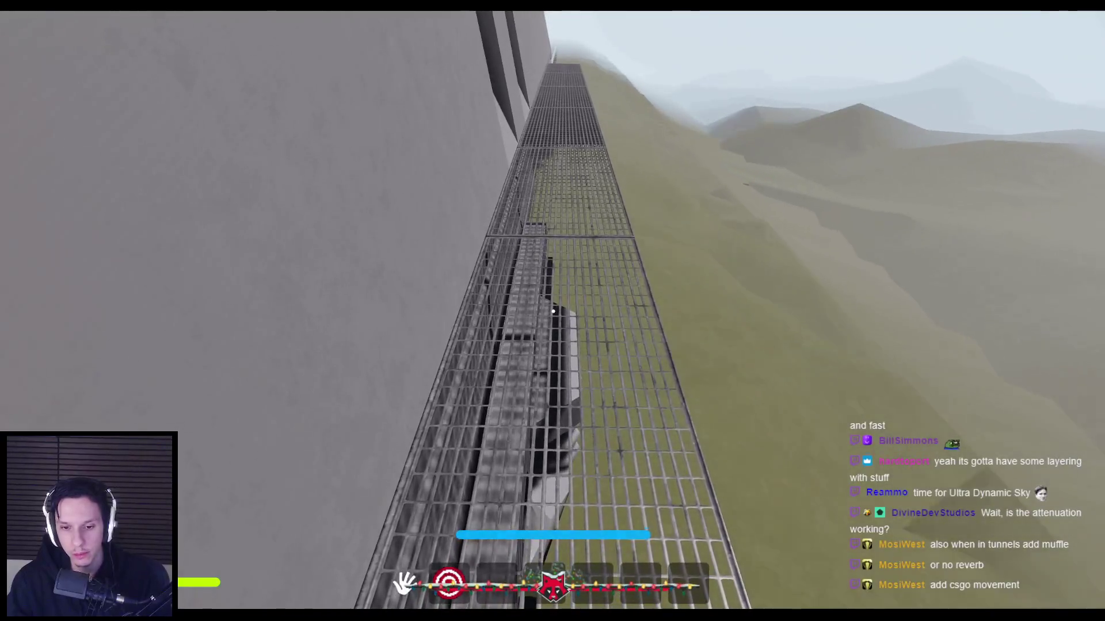
{"action": "key", "text": "w"}
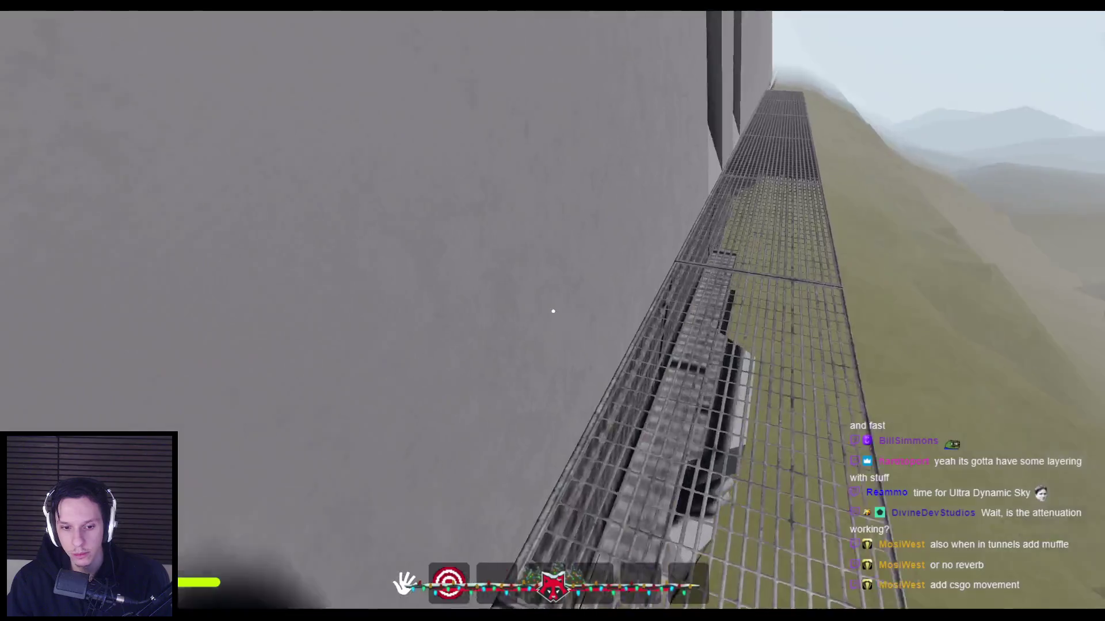
{"action": "key", "text": "Escape"}
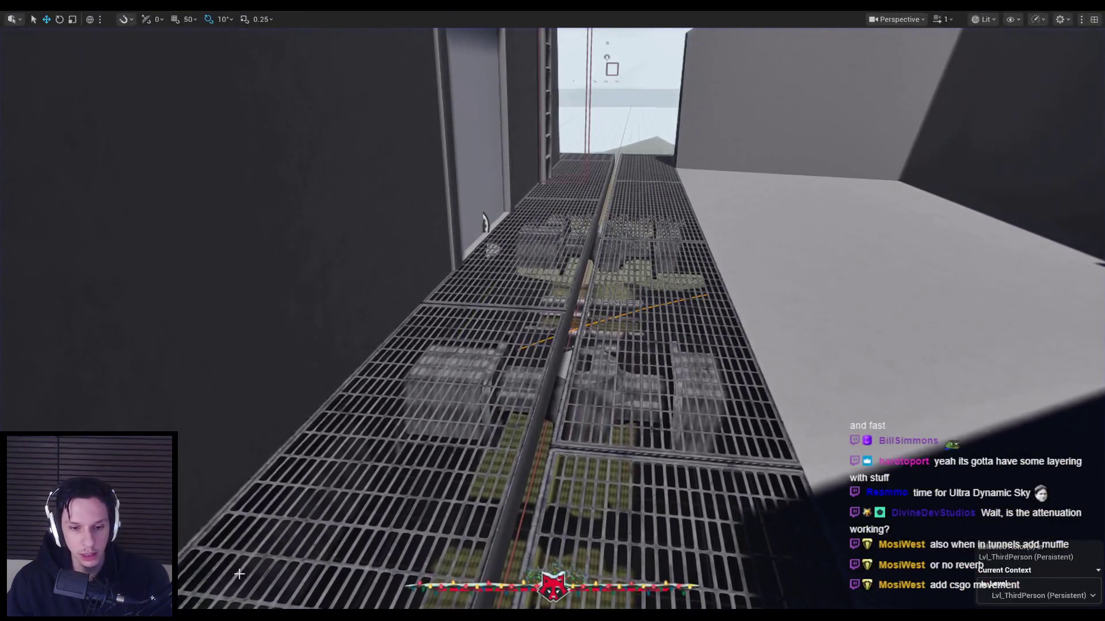
Show the Trains sound pack's folder in File Explorer from Boom Loader.
{"action": "scroll", "coordinate": [677, 313], "scroll_direction": "down", "scroll_amount": 10}
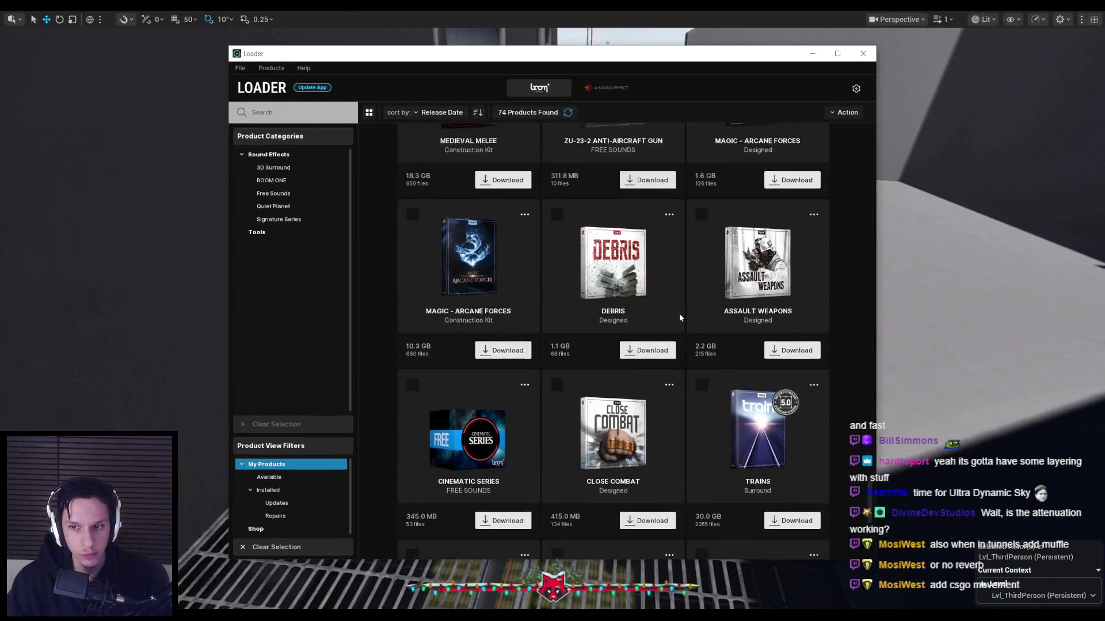
{"action": "left_click", "coordinate": [524, 275]}
{"action": "left_click", "coordinate": [516, 301]}
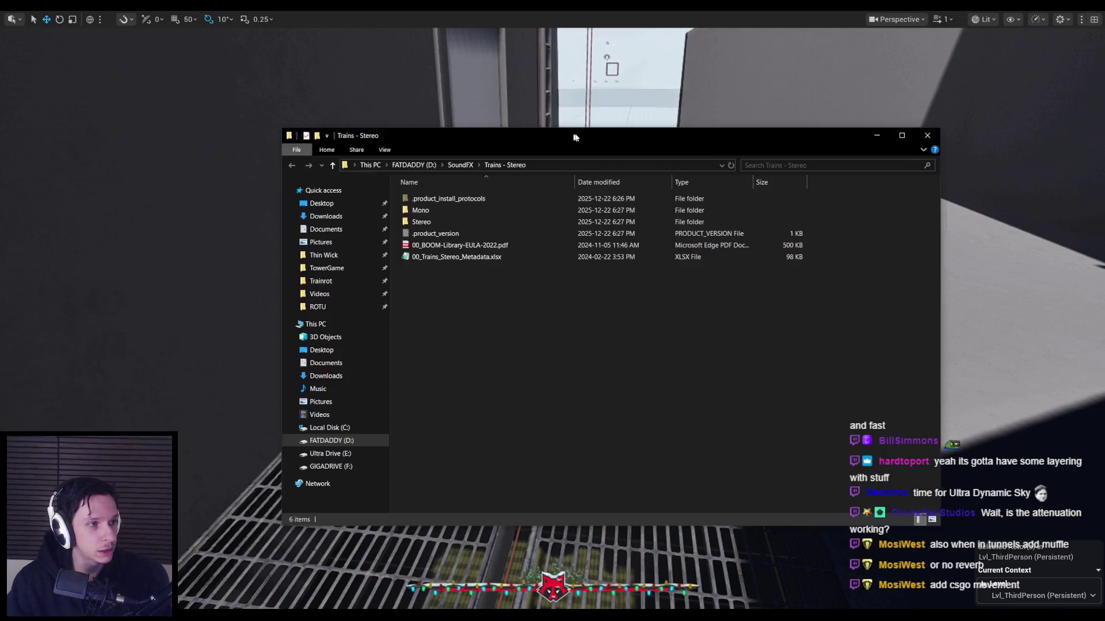
Open the Mono folder and play the 'Start and Stop 01' passenger-train WAV.
{"action": "double_click", "coordinate": [437, 215]}
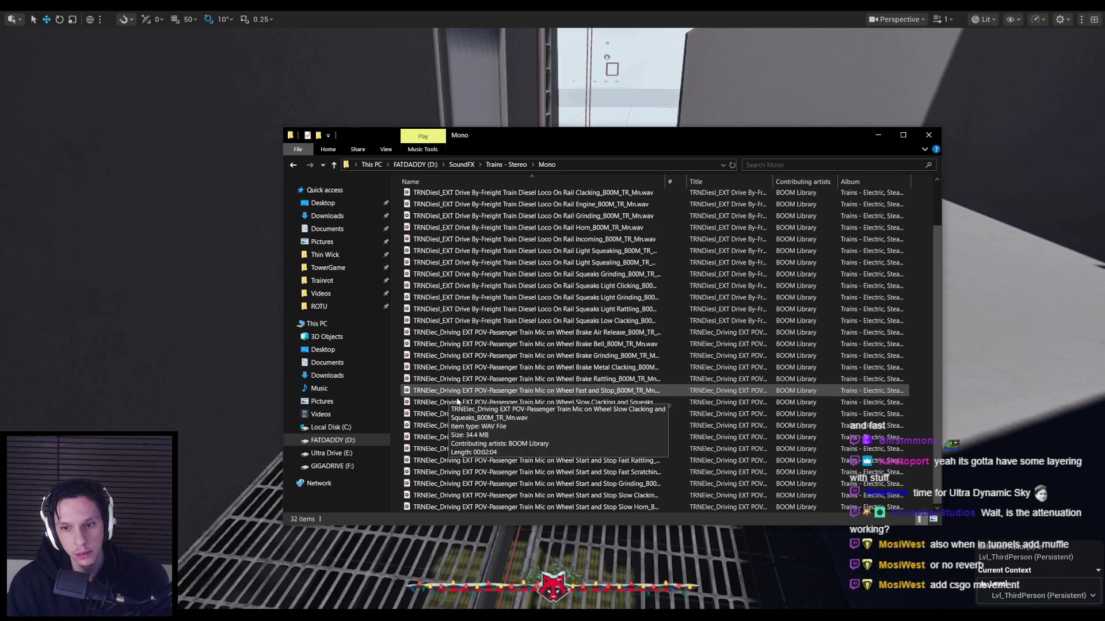
{"action": "double_click", "coordinate": [508, 417]}
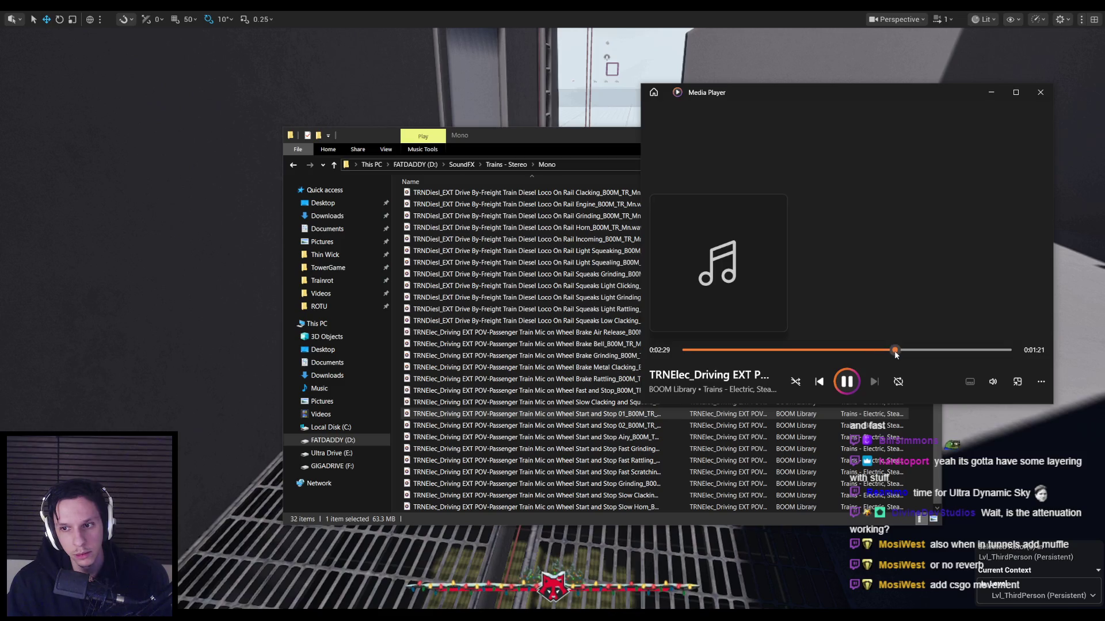
Audition the Start and Stop 02, Airy, Fast Grinding and Fast Rattling clips, then close the player.
{"action": "double_click", "coordinate": [585, 428]}
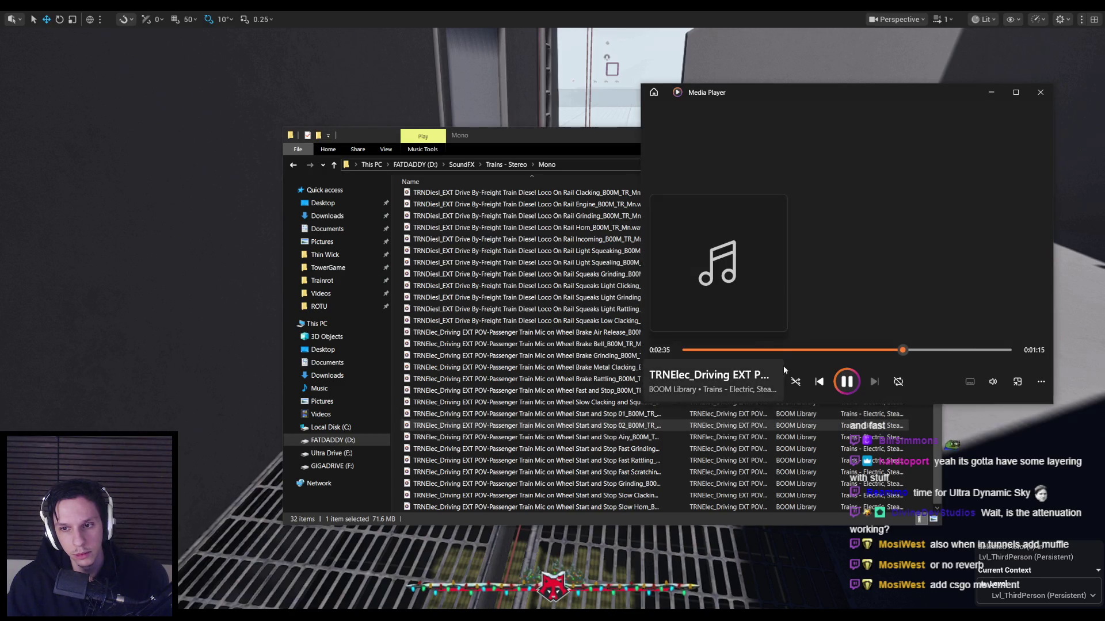
{"action": "double_click", "coordinate": [743, 437]}
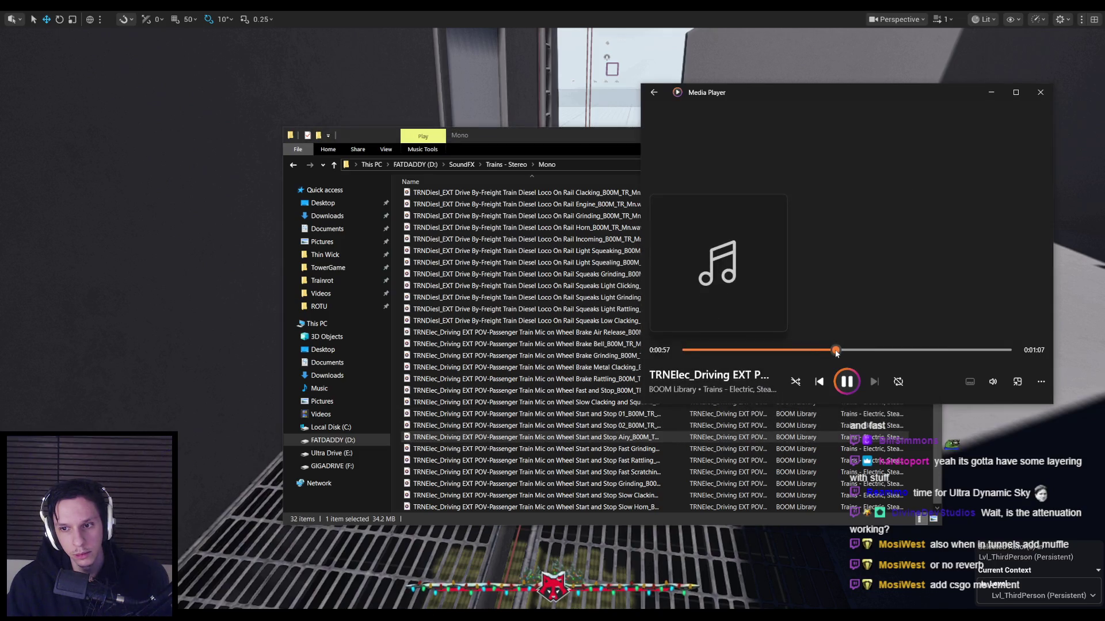
{"action": "left_click", "coordinate": [588, 449]}
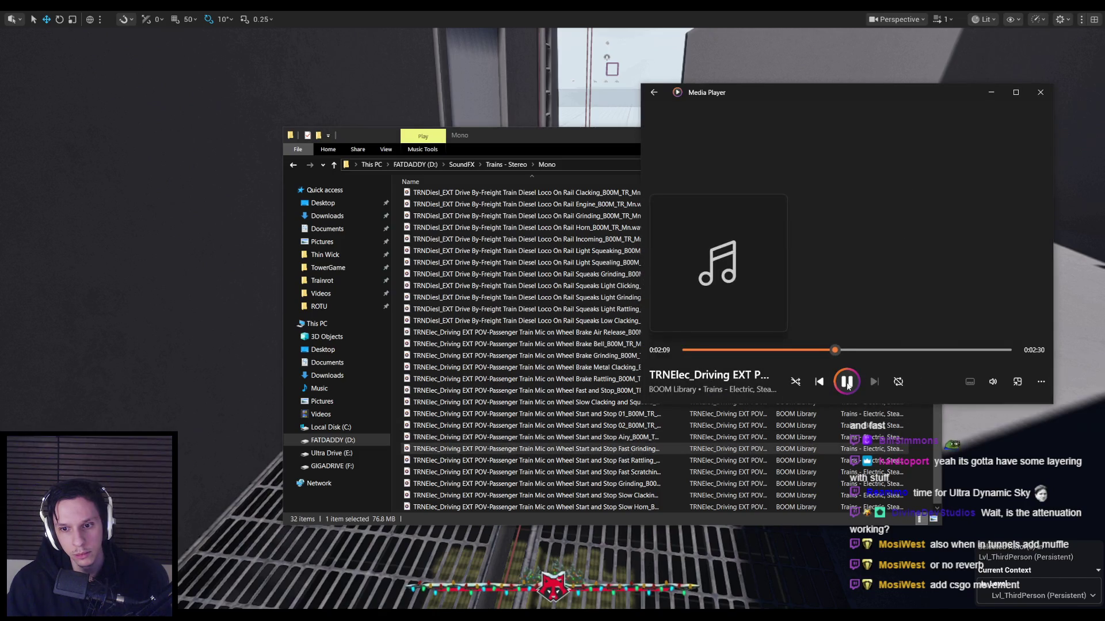
{"action": "left_click", "coordinate": [578, 461]}
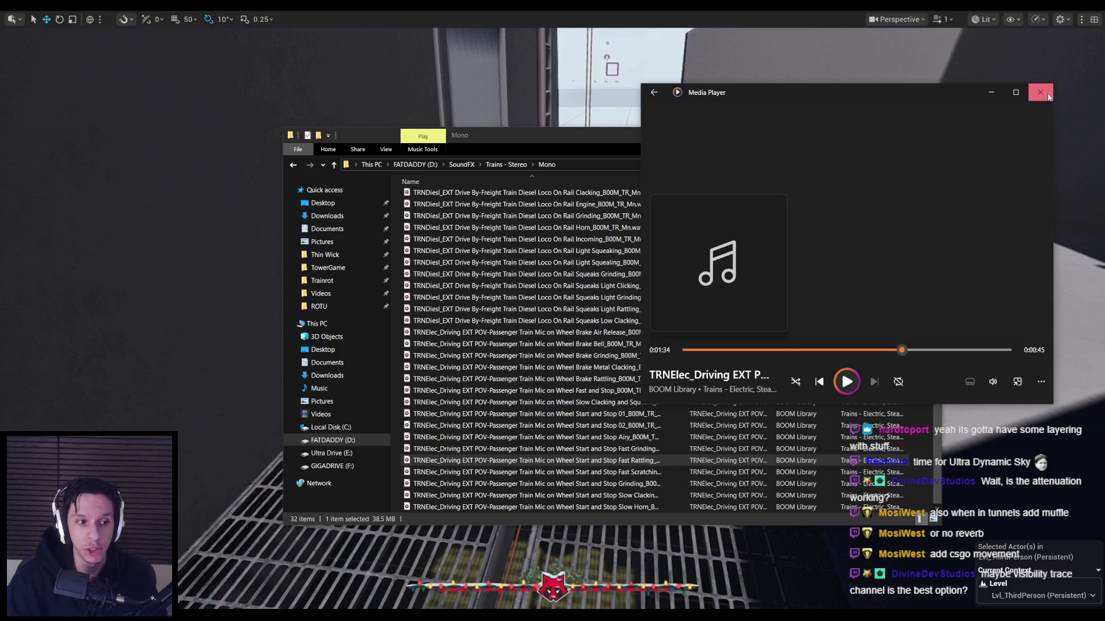
{"action": "left_click", "coordinate": [1040, 92]}
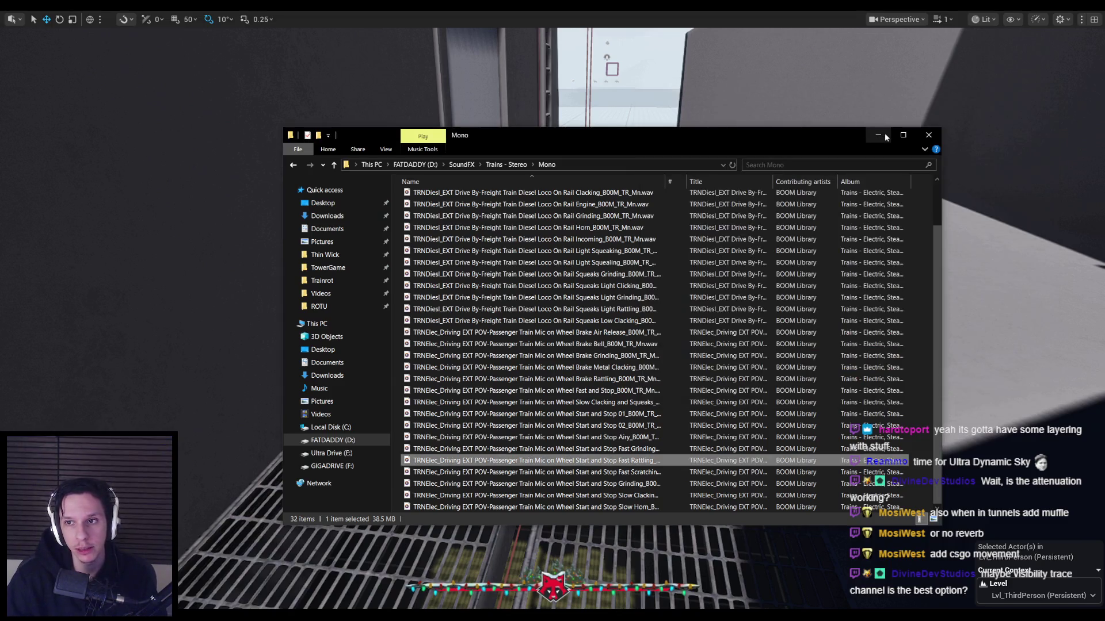
{"action": "left_click", "coordinate": [878, 136]}
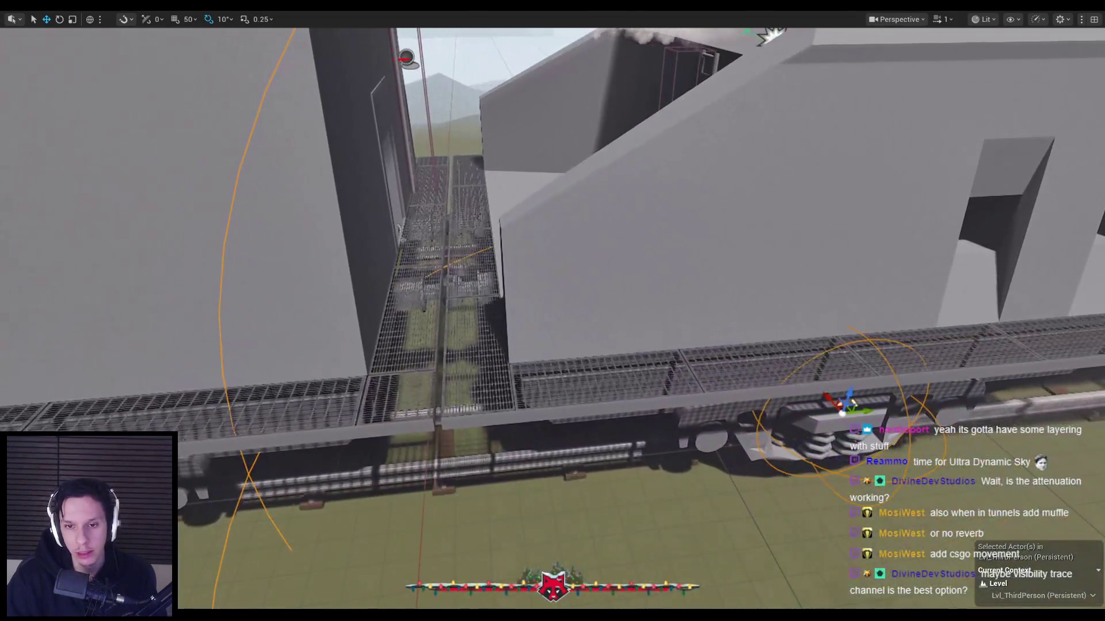
Inspect the bogie sound actor's attenuation spheres, then reopen the Cue_TrainRailLoop sound cue.
{"action": "key", "text": "f"}
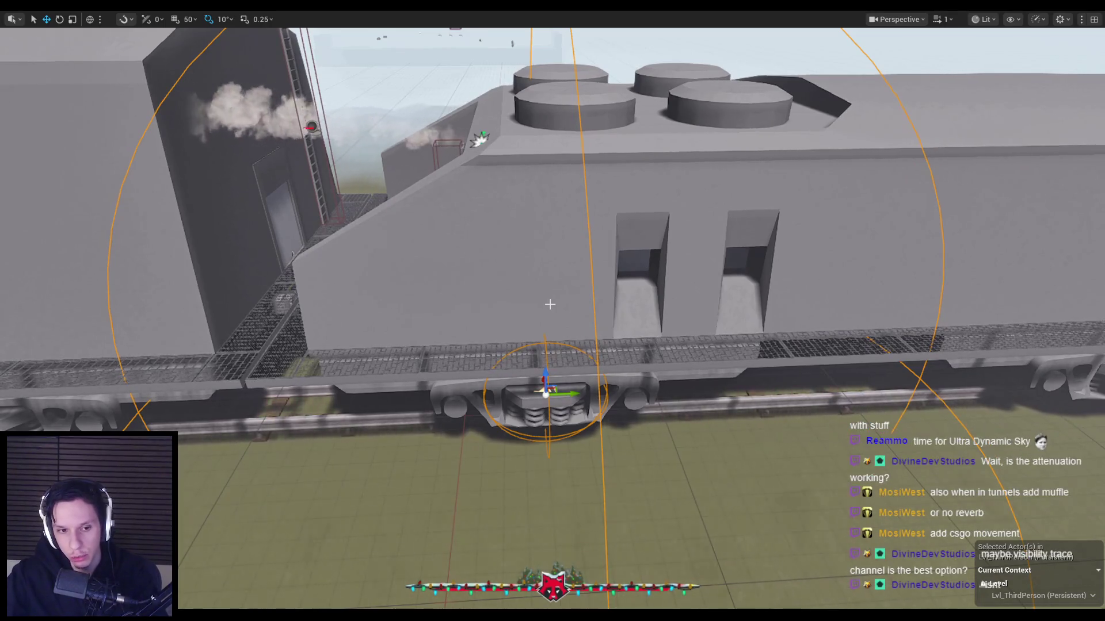
{"action": "scroll", "coordinate": [574, 322], "scroll_direction": "up", "scroll_amount": 6}
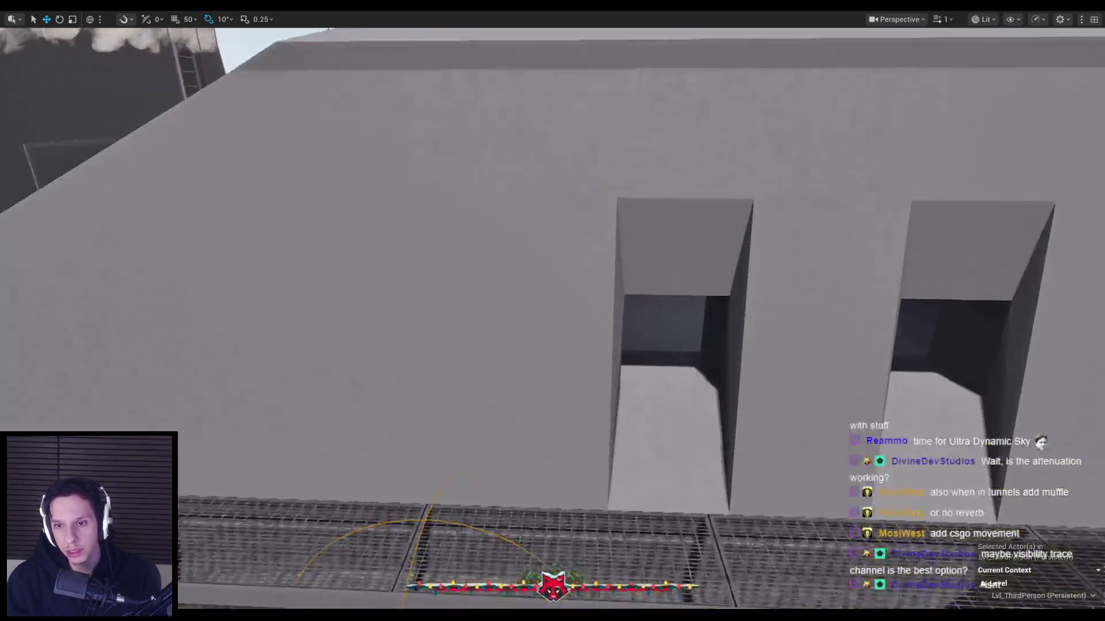
{"action": "scroll", "coordinate": [552, 311], "scroll_direction": "up", "scroll_amount": 5}
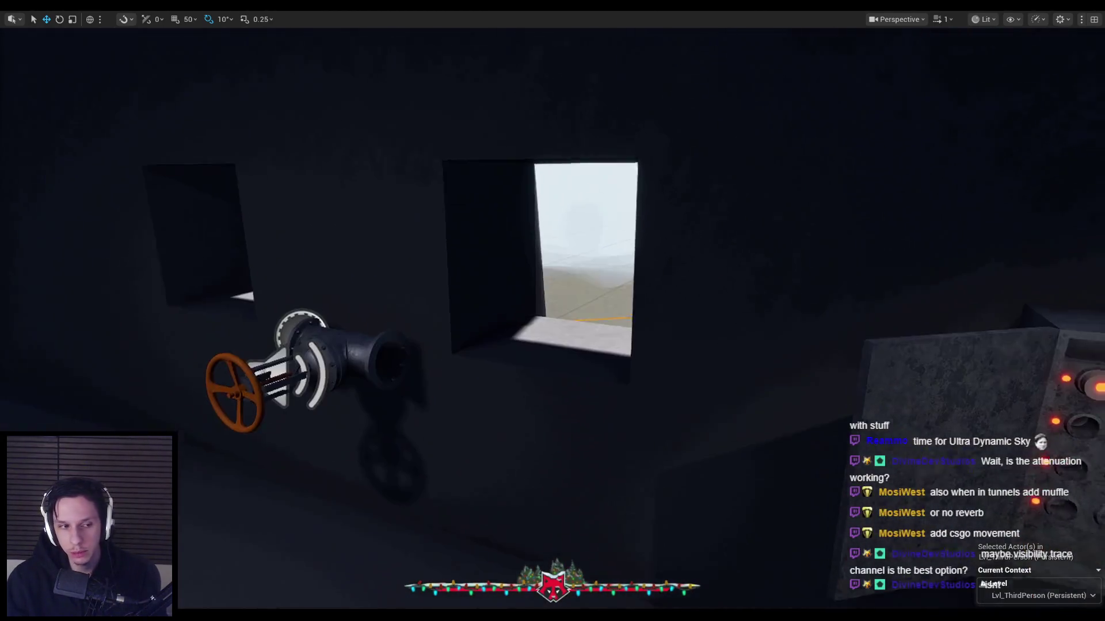
{"action": "scroll", "coordinate": [552, 310], "scroll_direction": "down", "scroll_amount": 10}
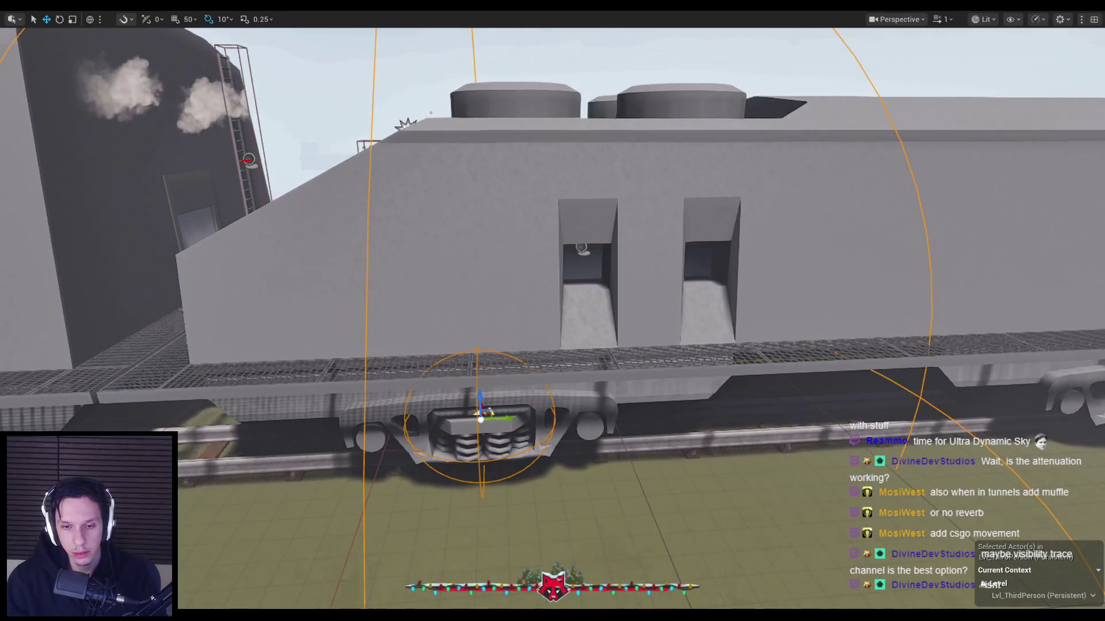
{"action": "key", "text": "f"}
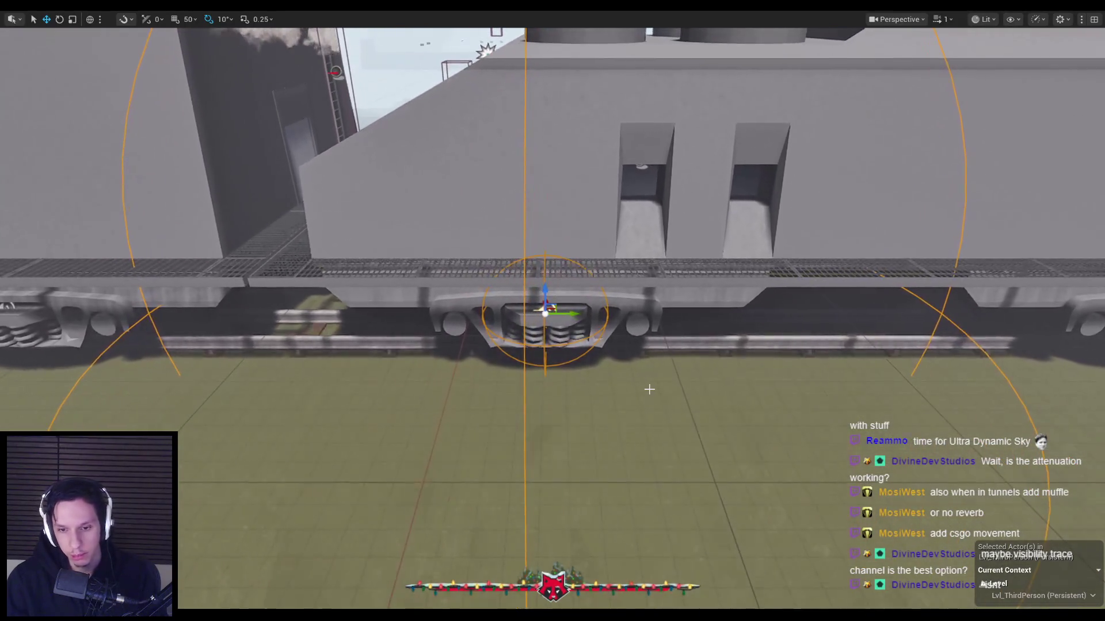
{"action": "key", "text": "F11"}
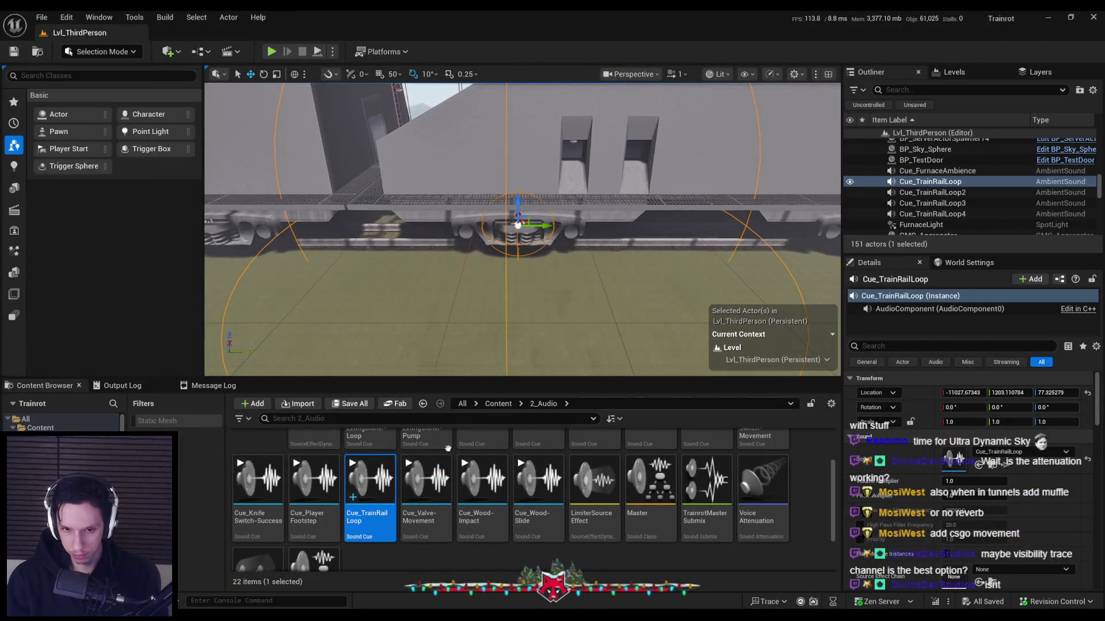
{"action": "double_click", "coordinate": [369, 486]}
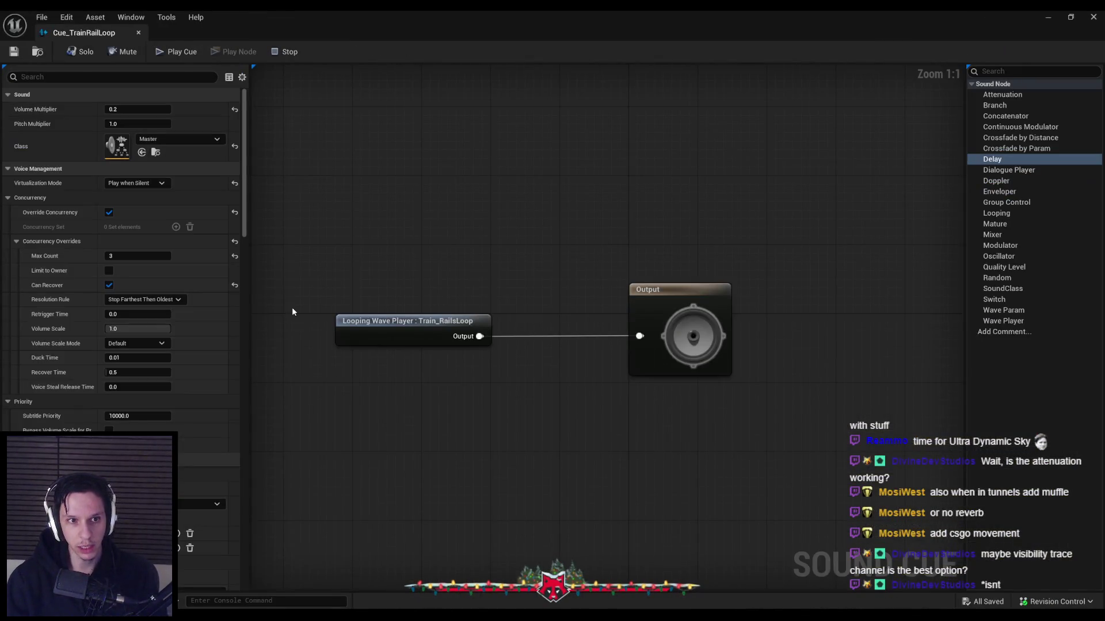
Set Cue_TrainRailLoop's attenuation function to Natural Sound and return to the level to test it.
{"action": "scroll", "coordinate": [118, 305], "scroll_direction": "down", "scroll_amount": 10}
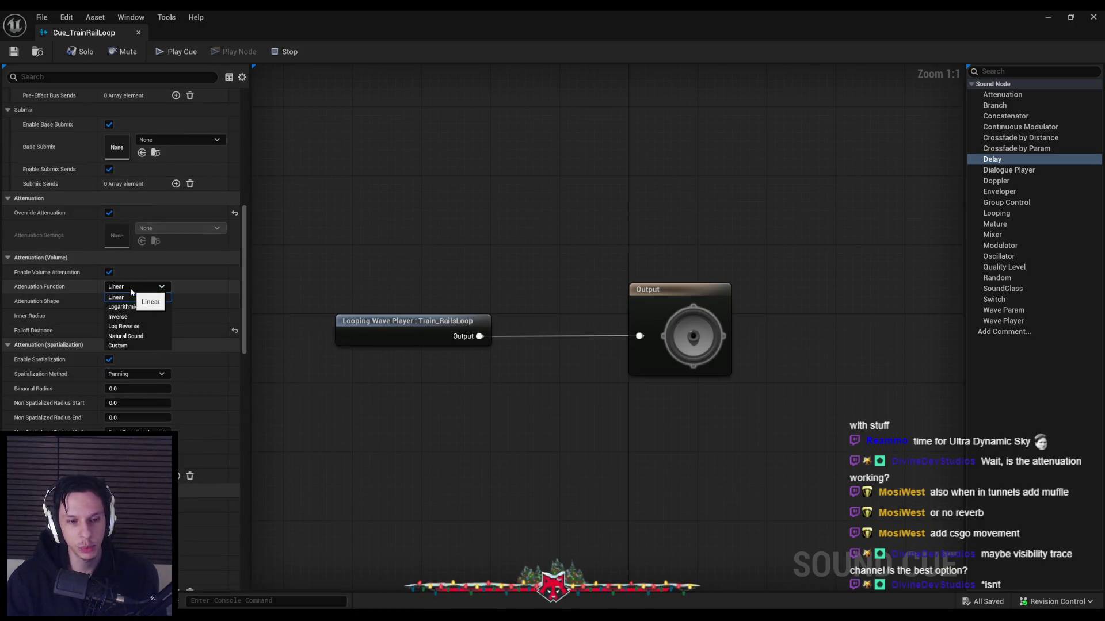
{"action": "left_click", "coordinate": [131, 339]}
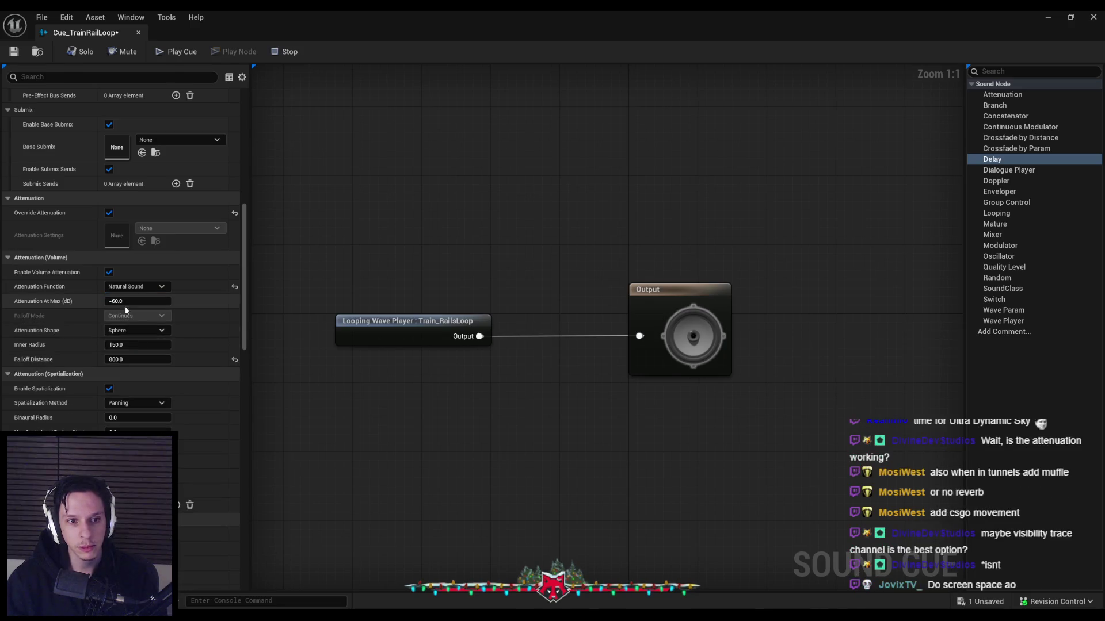
{"action": "left_click", "coordinate": [1050, 18]}
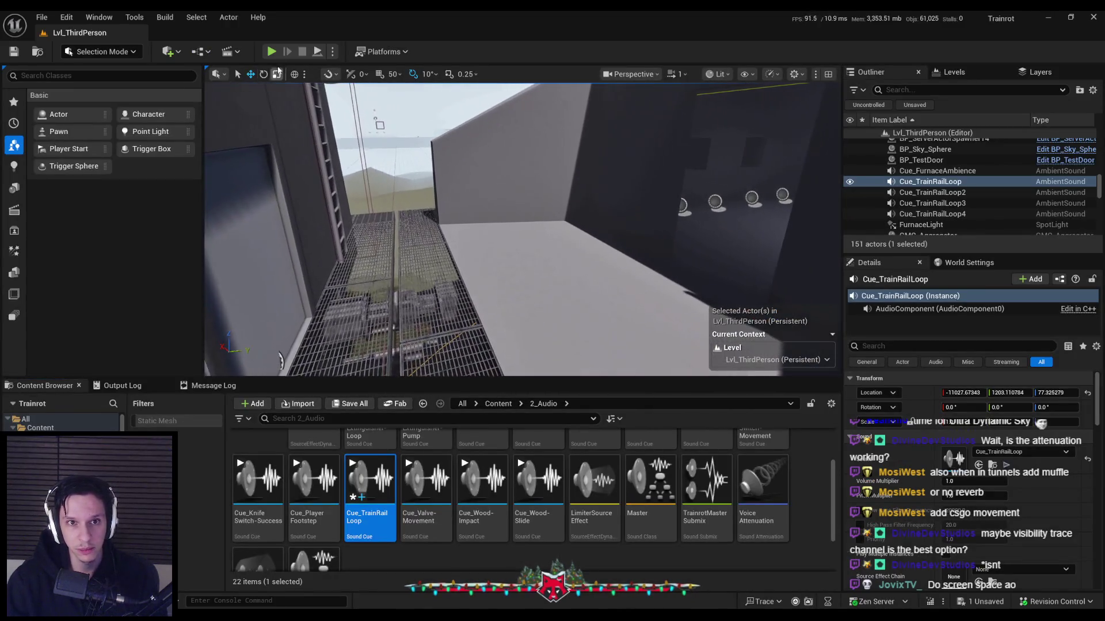
{"action": "key", "text": "alt+p"}
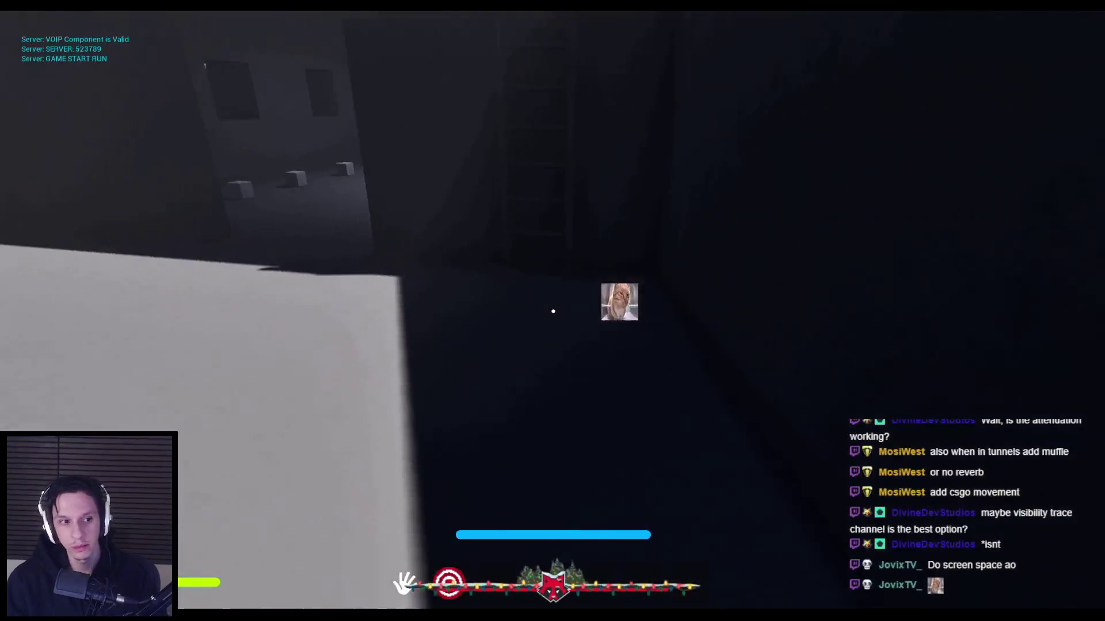
Walk beside the train to hear the Natural Sound falloff, then bring back the Cue_TrainRailLoop editor.
{"action": "key", "text": "w"}
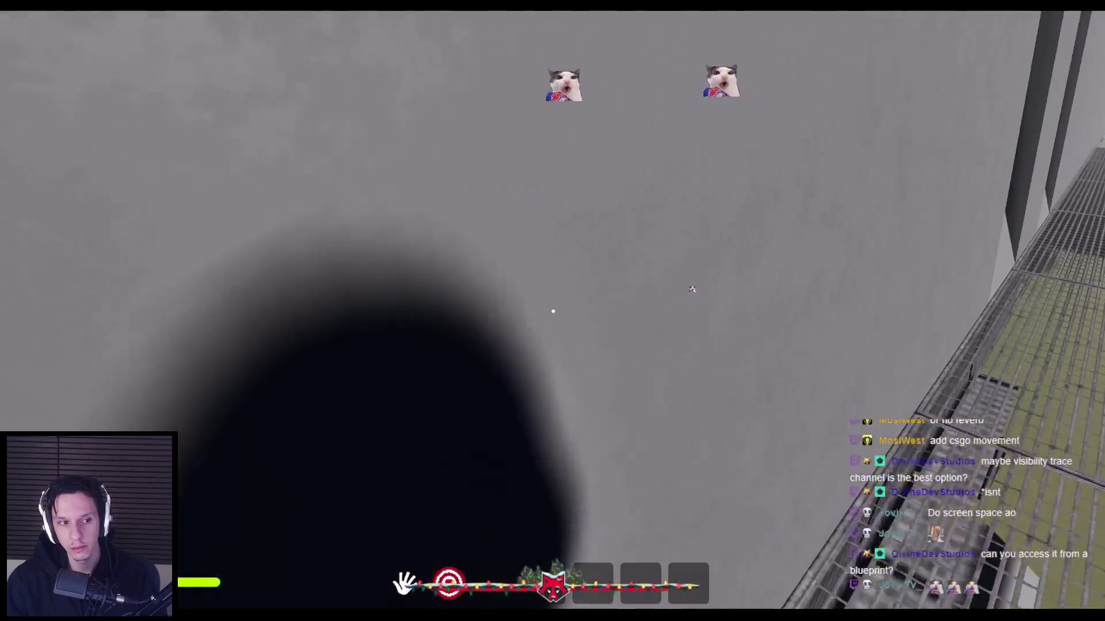
{"action": "key", "text": "Escape"}
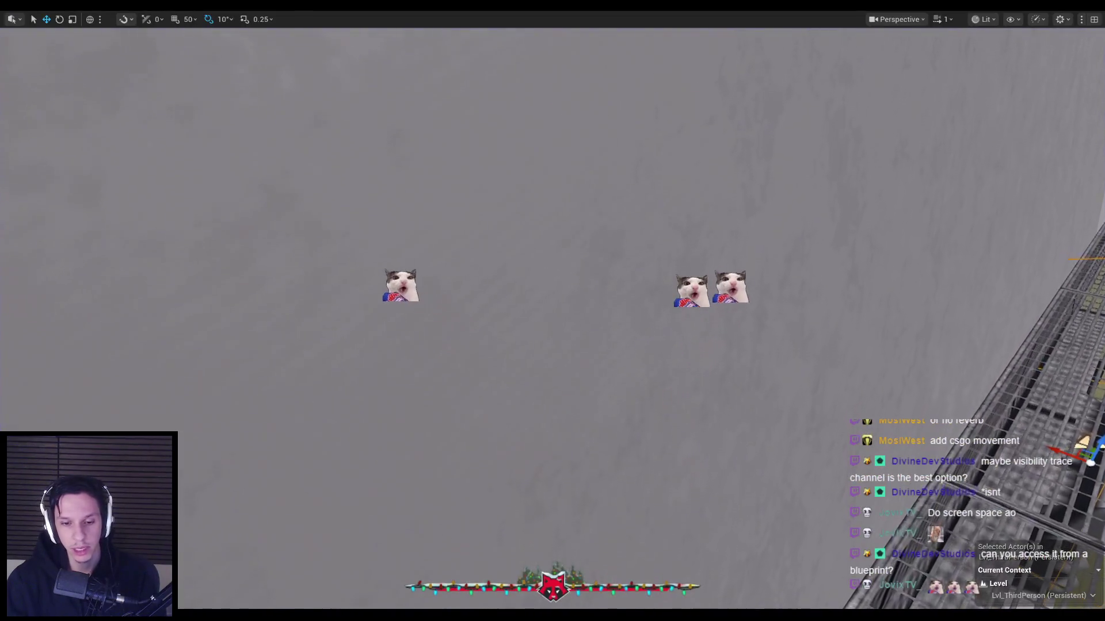
{"action": "mouse_move", "coordinate": [357, 615]}
{"action": "left_click", "coordinate": [420, 567]}
{"action": "left_click", "coordinate": [141, 343]}
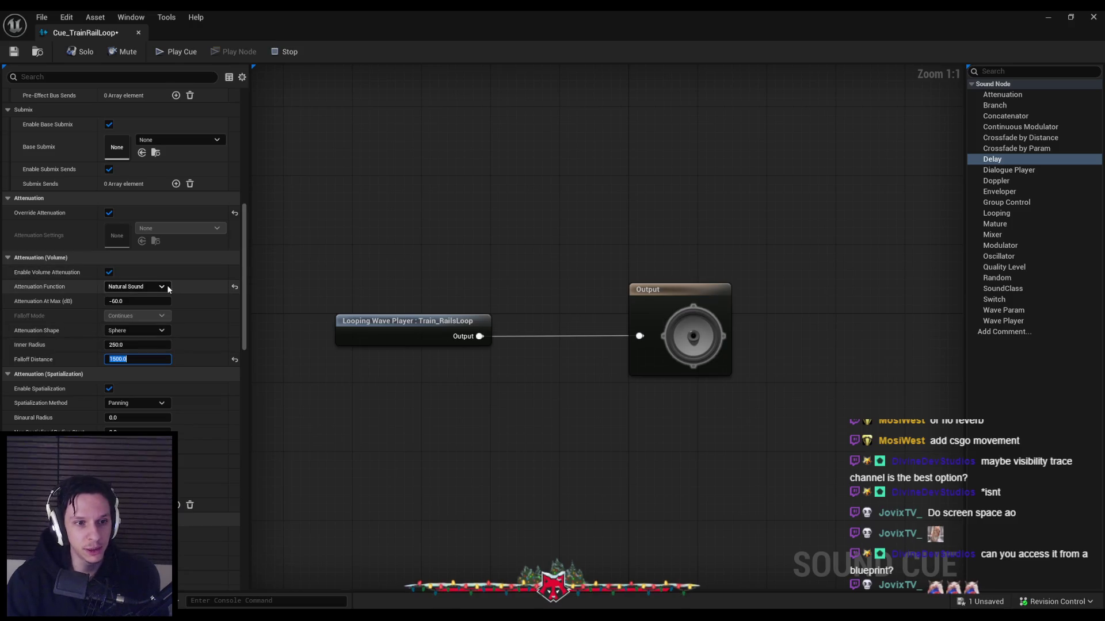
Save the cue with Natural Sound falloff and change its attenuation shape to Box.
{"action": "left_click", "coordinate": [152, 288]}
{"action": "key", "text": "ctrl+s"}
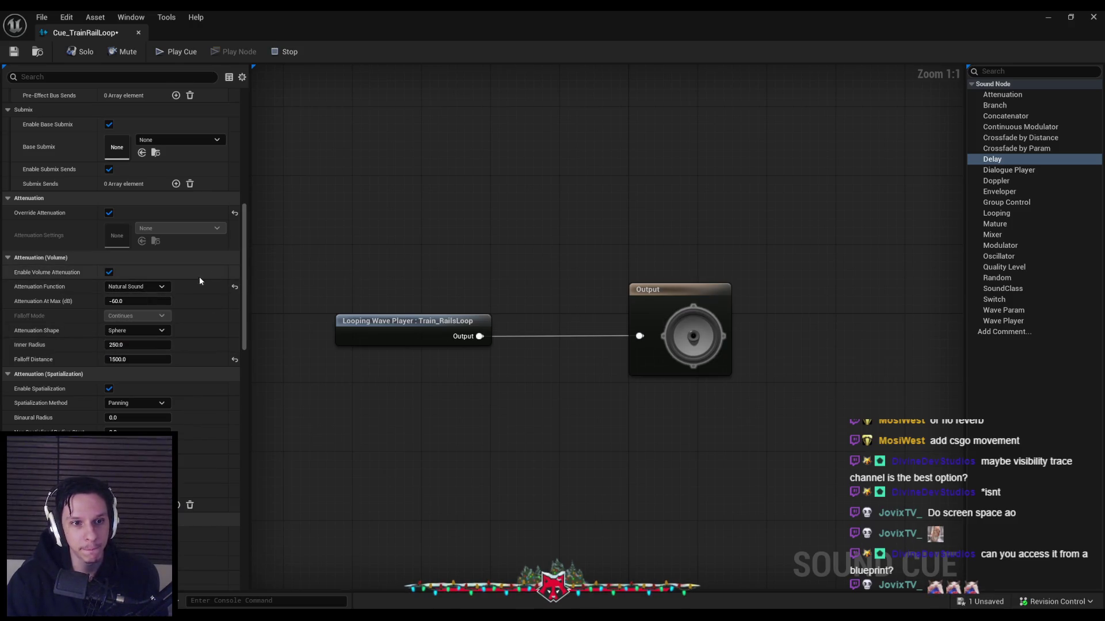
{"action": "left_click", "coordinate": [140, 330]}
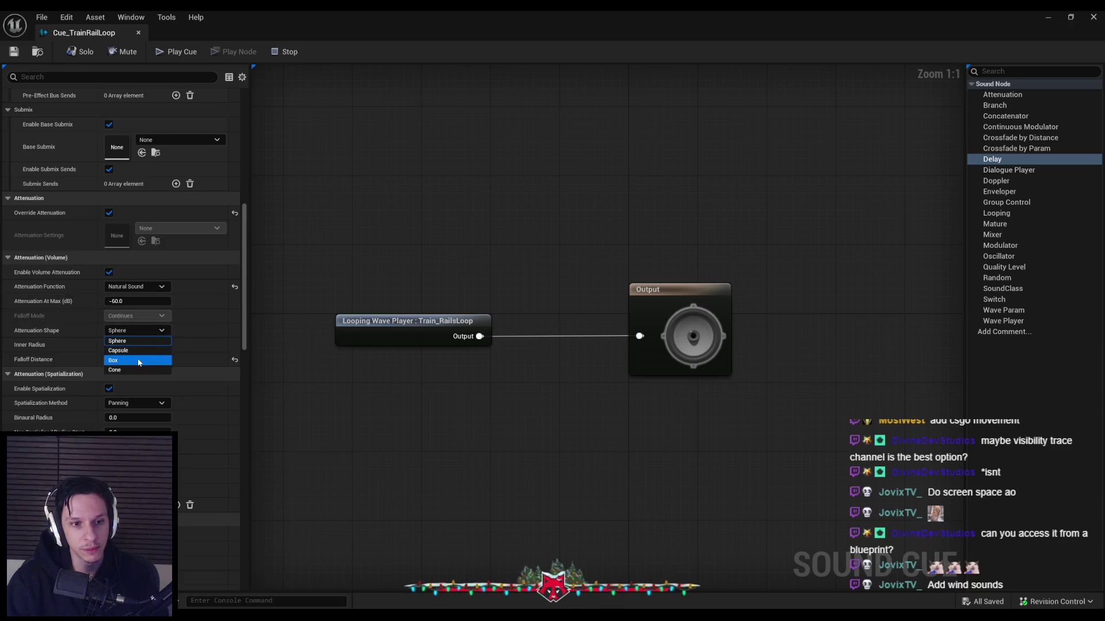
{"action": "left_click", "coordinate": [136, 358]}
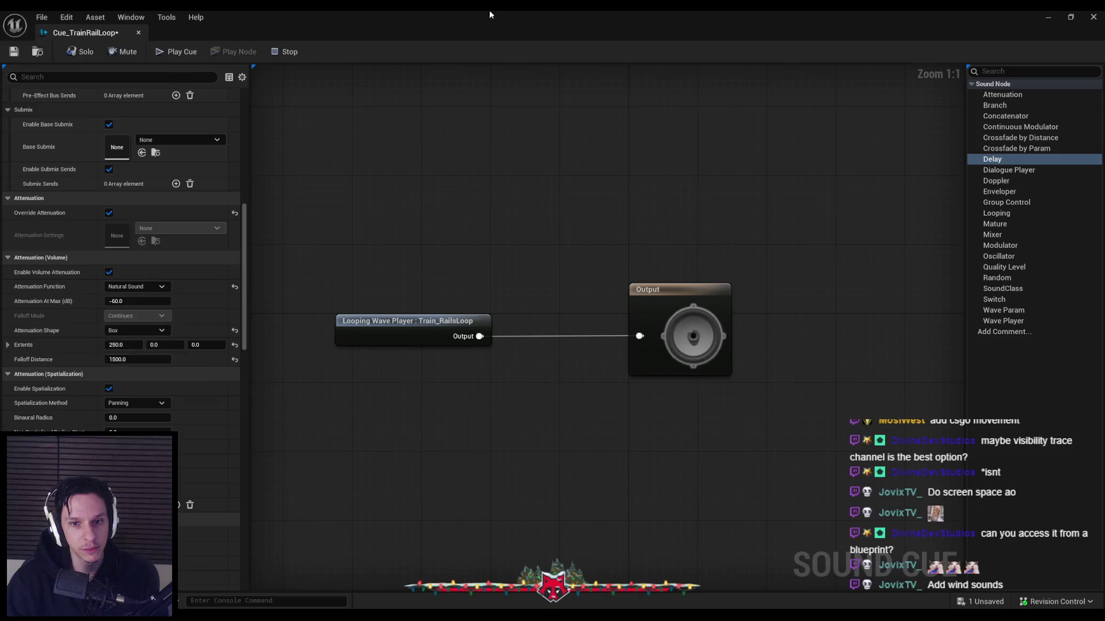
{"action": "key", "text": "alt+Tab"}
{"action": "key", "text": "f"}
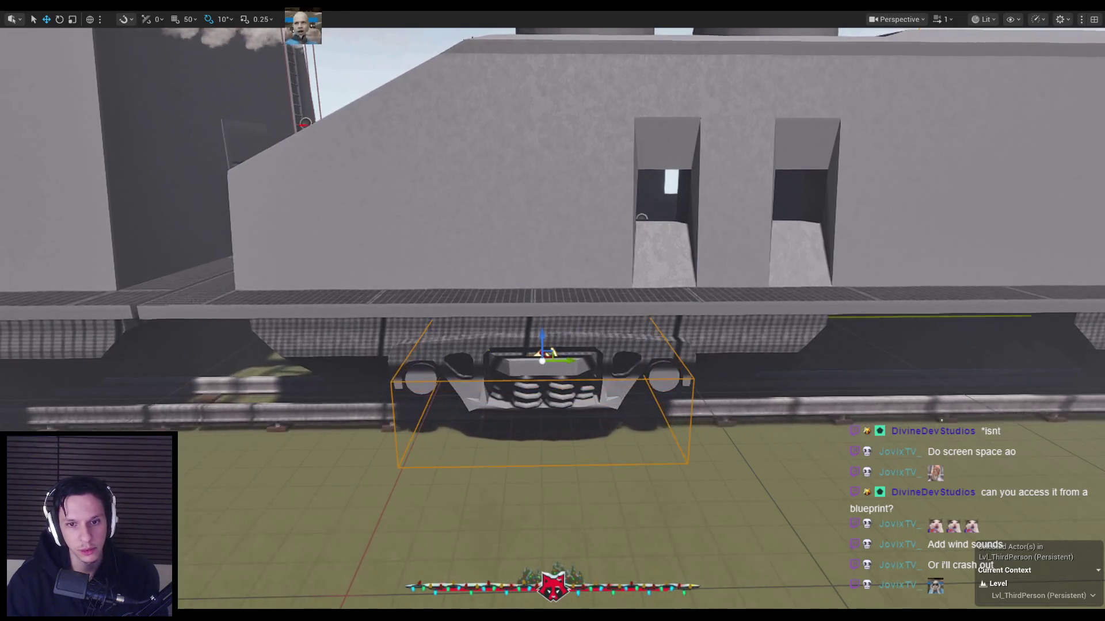
Orbit and fly around the train car to view the bogie's box-shaped attenuation zone.
{"action": "left_click_drag", "start_coordinate": [312, 360], "coordinate": [253, 355]}
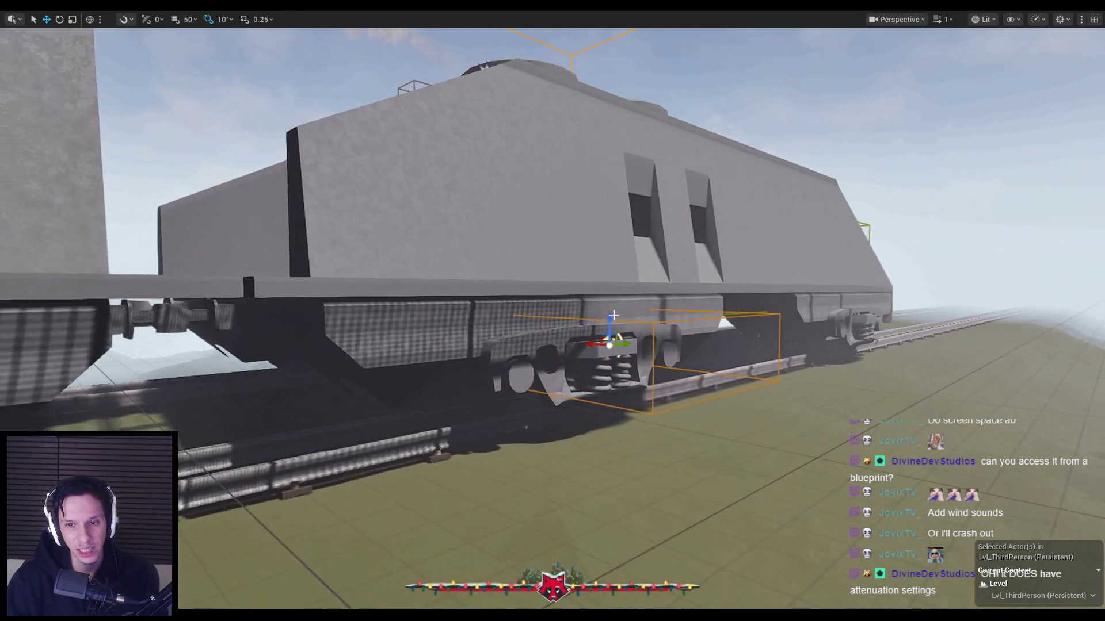
{"action": "mouse_move", "coordinate": [547, 372]}
{"action": "left_mouse_down"}
{"action": "mouse_move", "coordinate": [529, 371]}
{"action": "mouse_move", "coordinate": [487, 317]}
{"action": "mouse_move", "coordinate": [538, 324]}
{"action": "mouse_move", "coordinate": [538, 345]}
{"action": "left_mouse_up"}
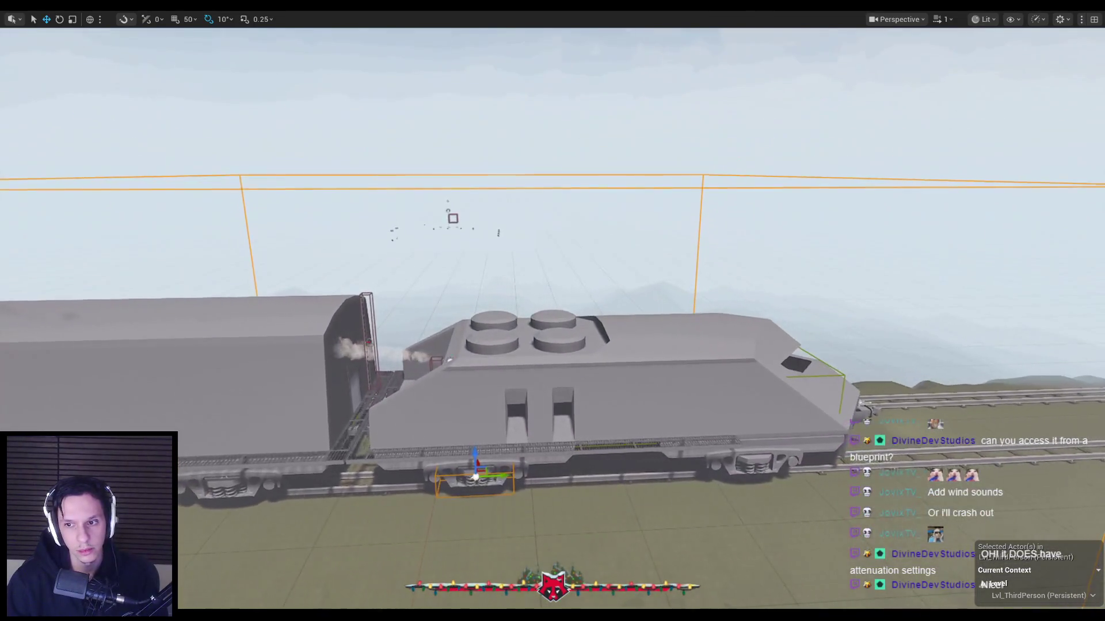
{"action": "scroll", "coordinate": [324, 276], "scroll_direction": "up", "scroll_amount": 5}
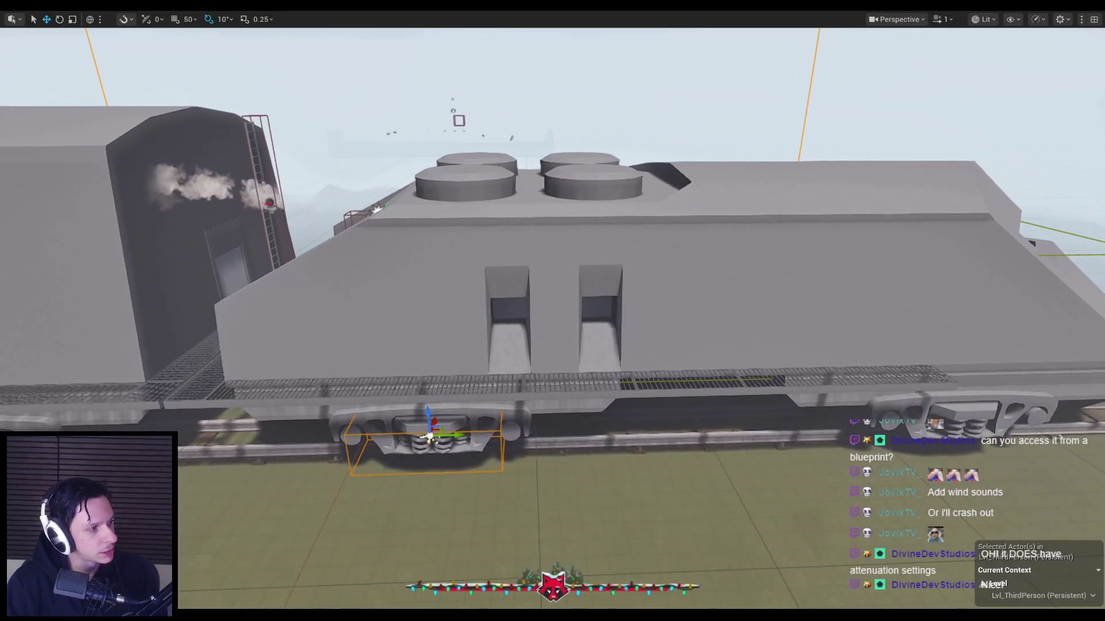
{"action": "scroll", "coordinate": [405, 264], "scroll_direction": "up", "scroll_amount": 10}
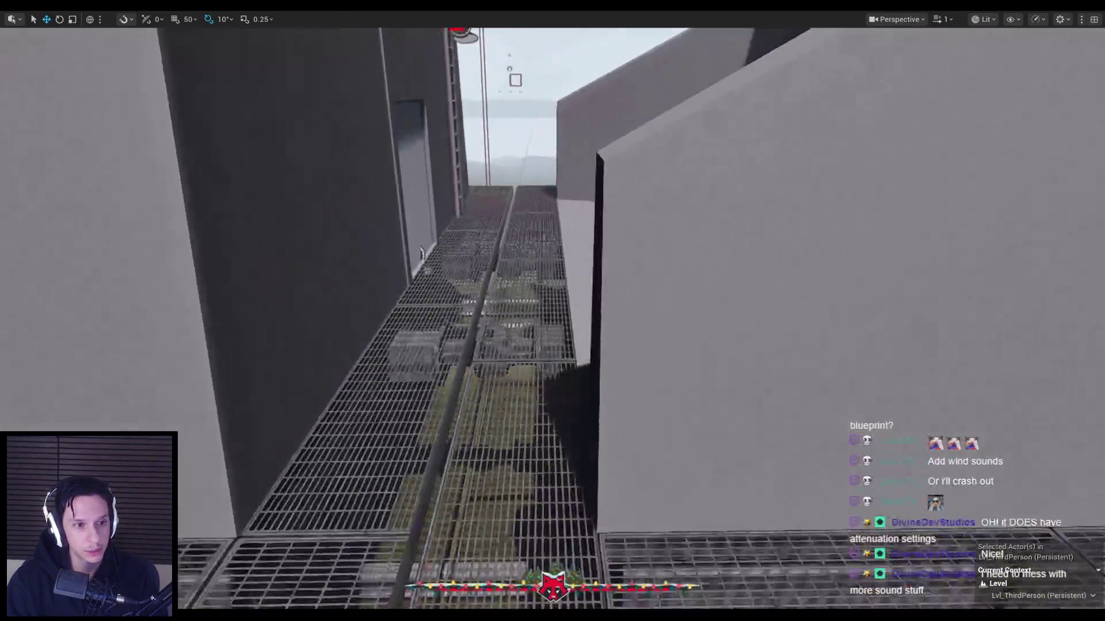
Play the level and walk briefly along the grated walkway to listen to the rail loop.
{"action": "key", "text": "alt+p"}
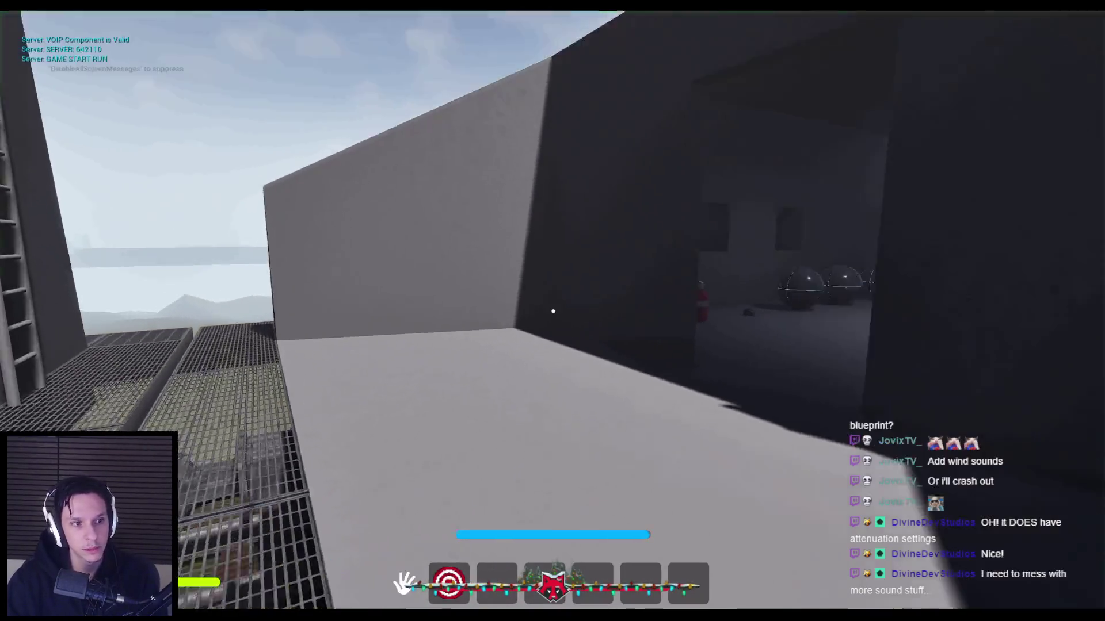
{"action": "key", "text": "w"}
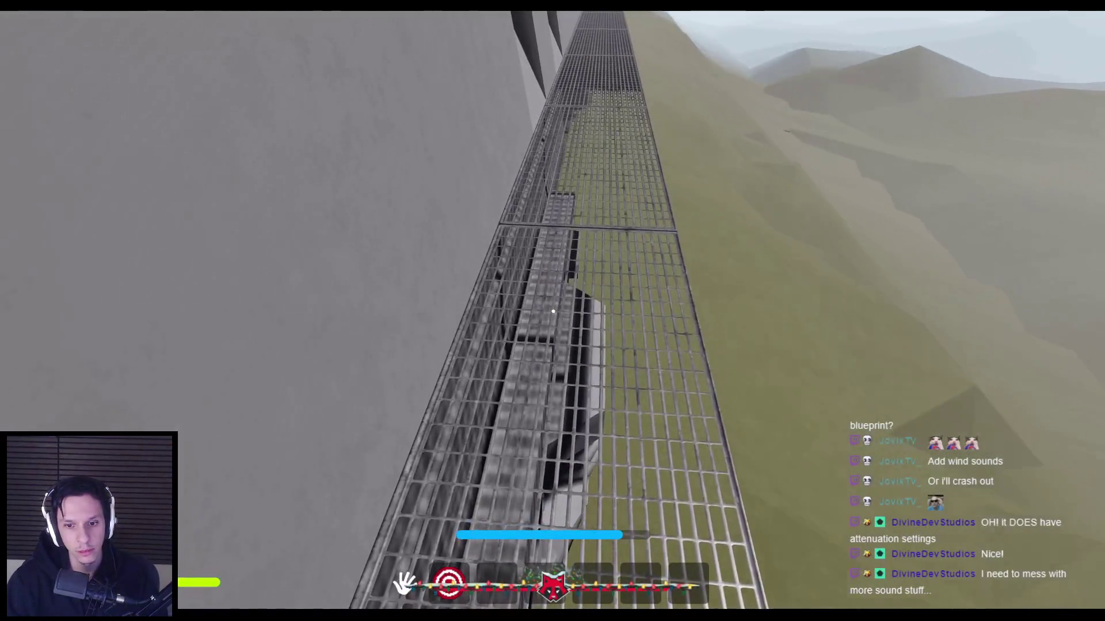
{"action": "mouse_move", "coordinate": [553, 311]}
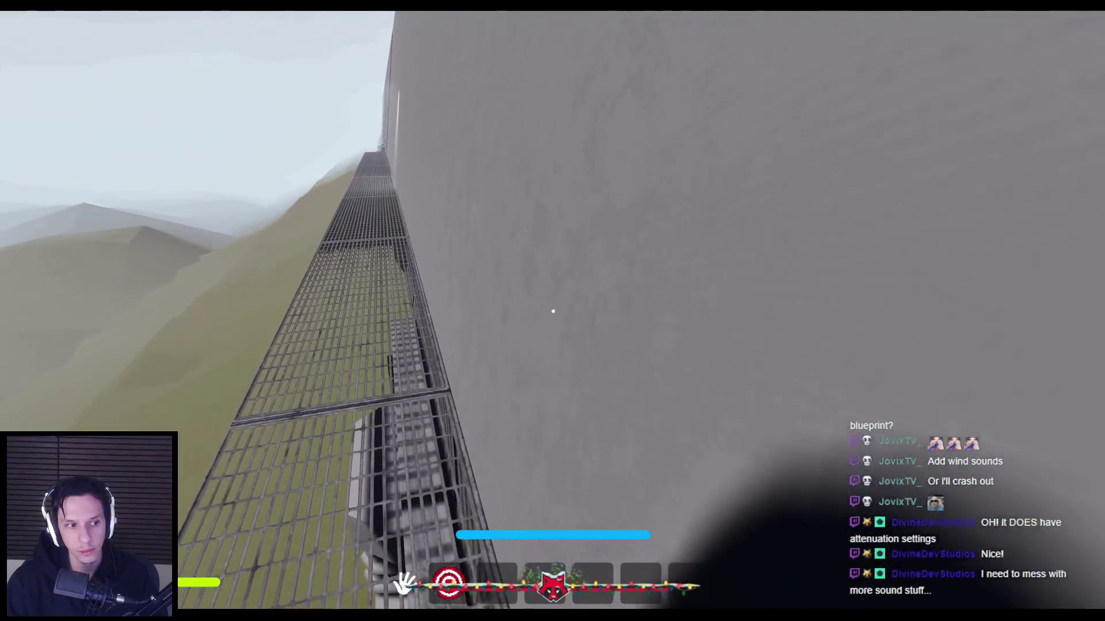
{"action": "key", "text": "Escape"}
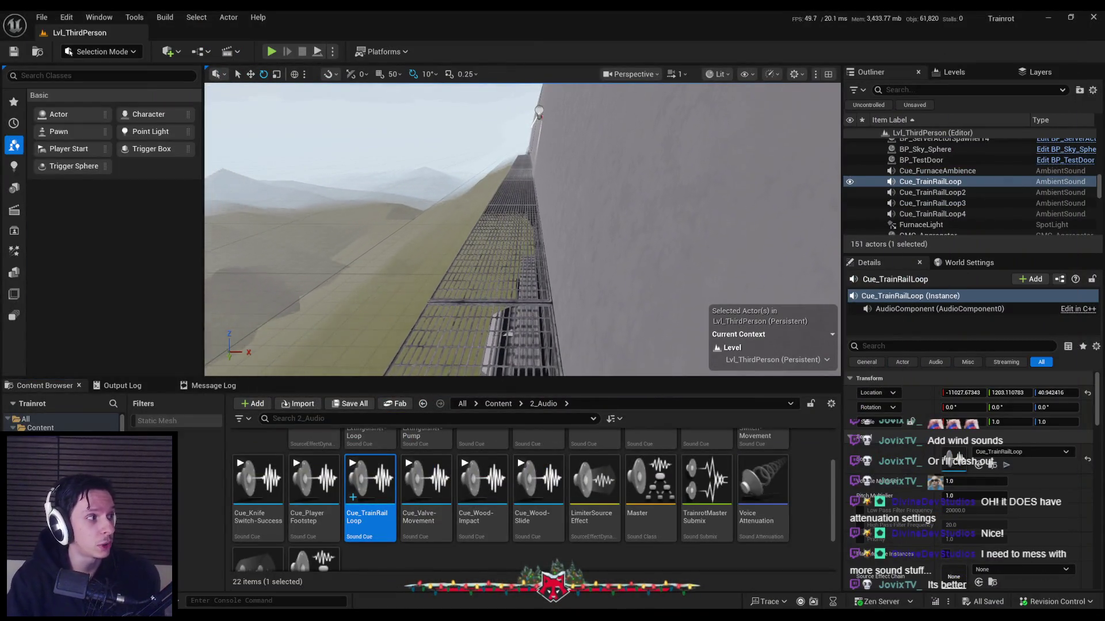
Turn the view along the walkway wall, then play again and walk toward the ladder.
{"action": "left_click_drag", "start_coordinate": [518, 230], "coordinate": [564, 231]}
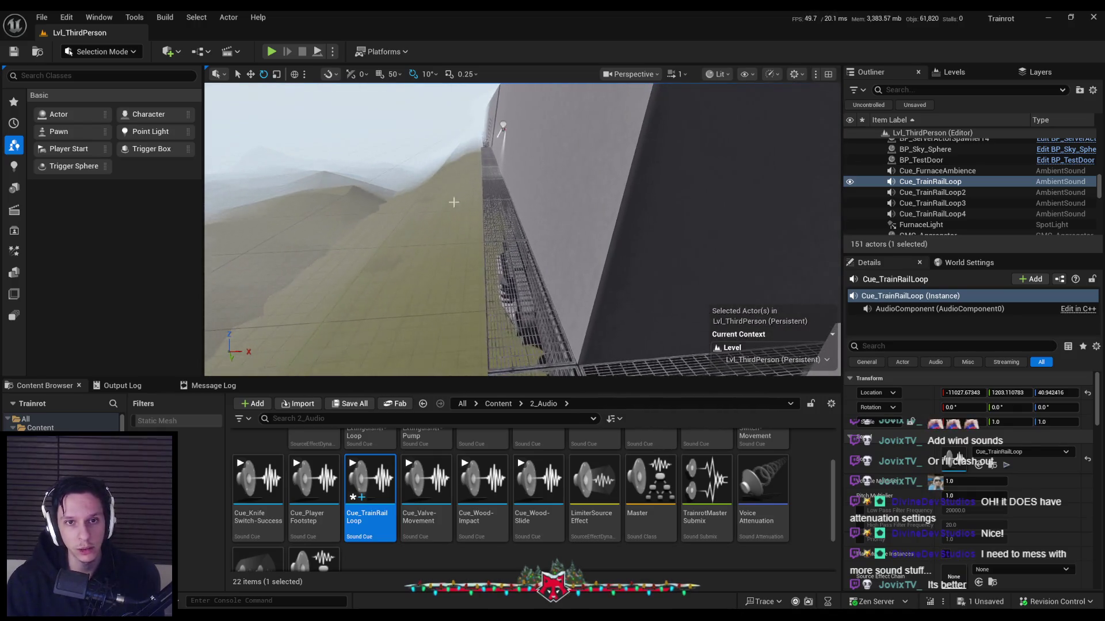
{"action": "left_click", "coordinate": [281, 51]}
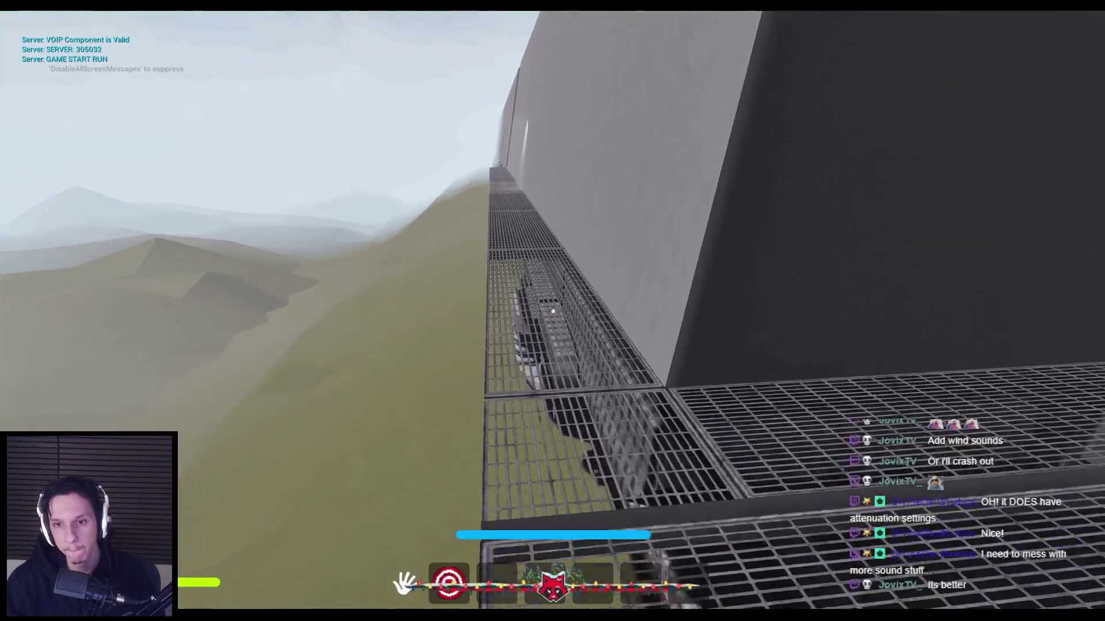
{"action": "key", "text": "w"}
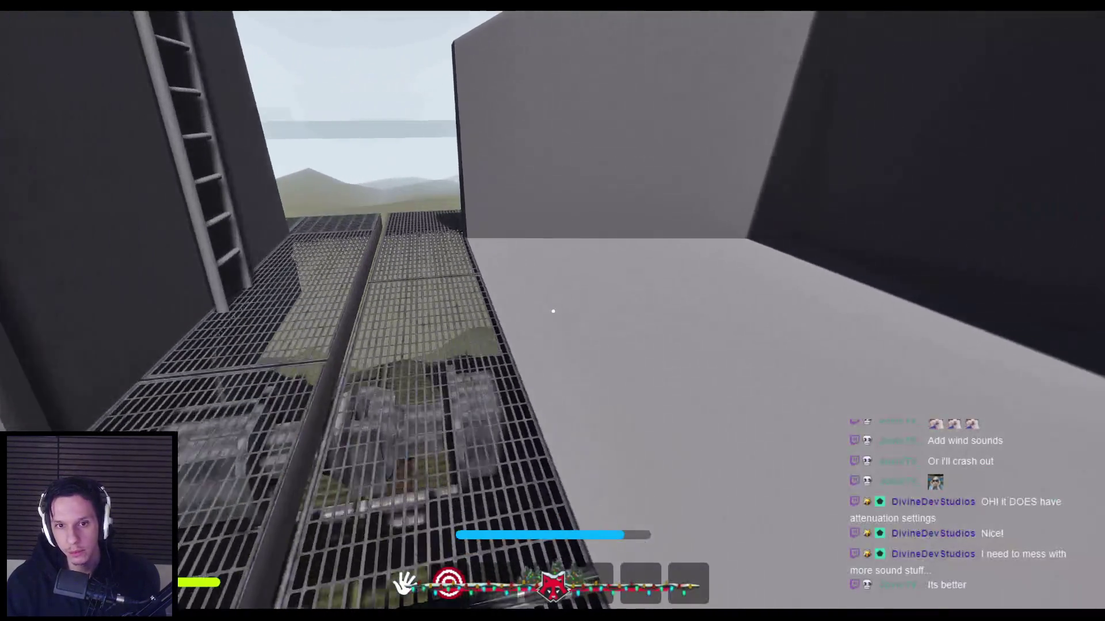
{"action": "key", "text": "w"}
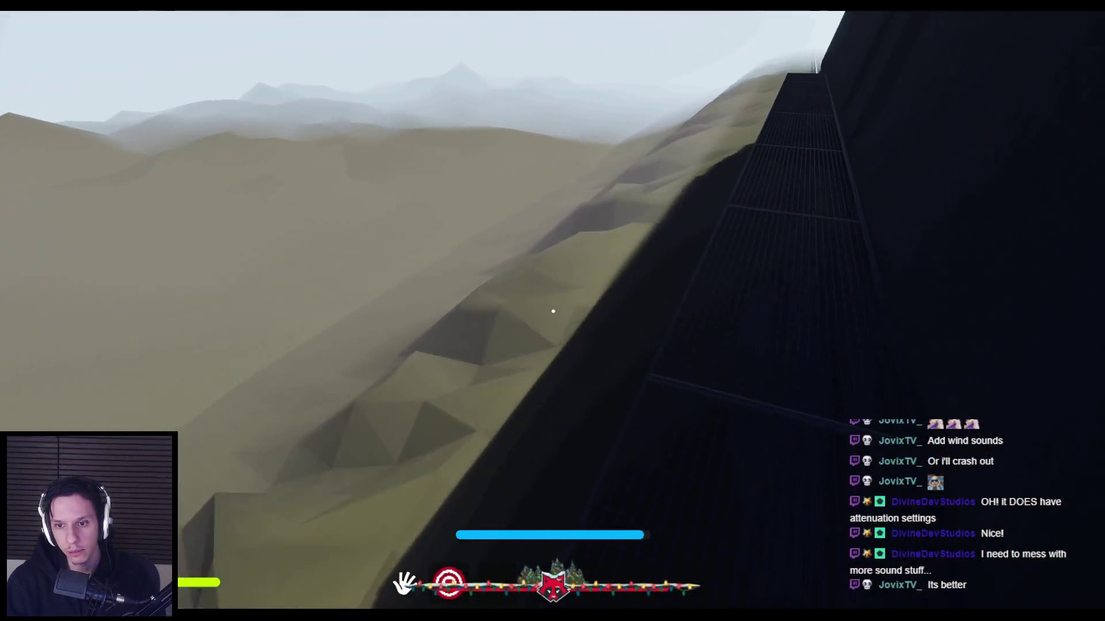
{"action": "key", "text": "Escape"}
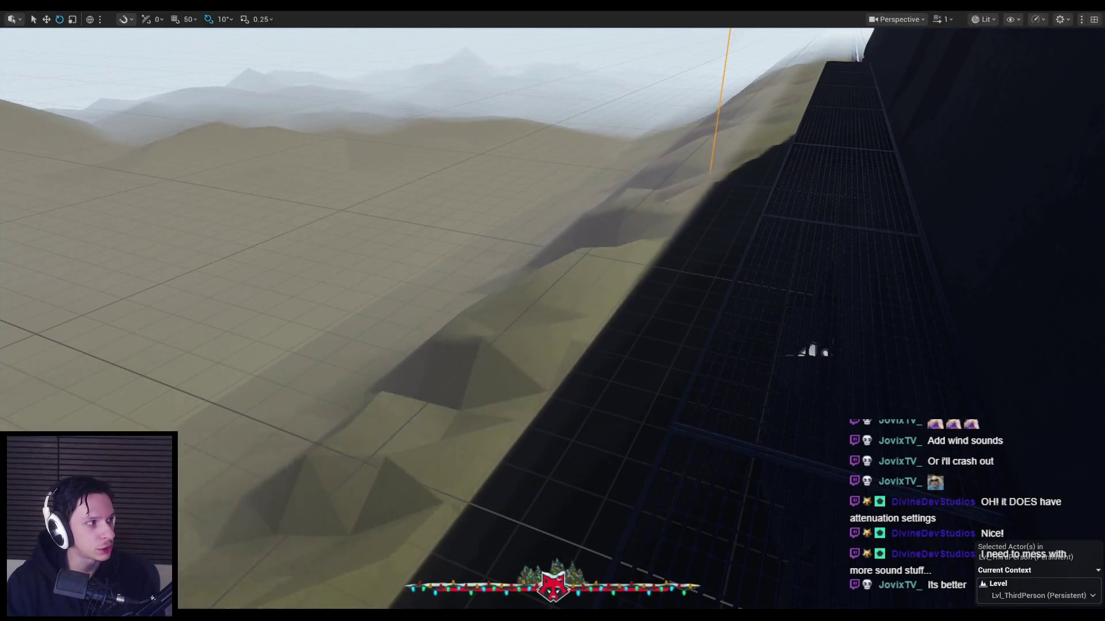
Play from spawn and walk the grated walkways, down through the fire room and back up.
{"action": "key", "text": "alt+p"}
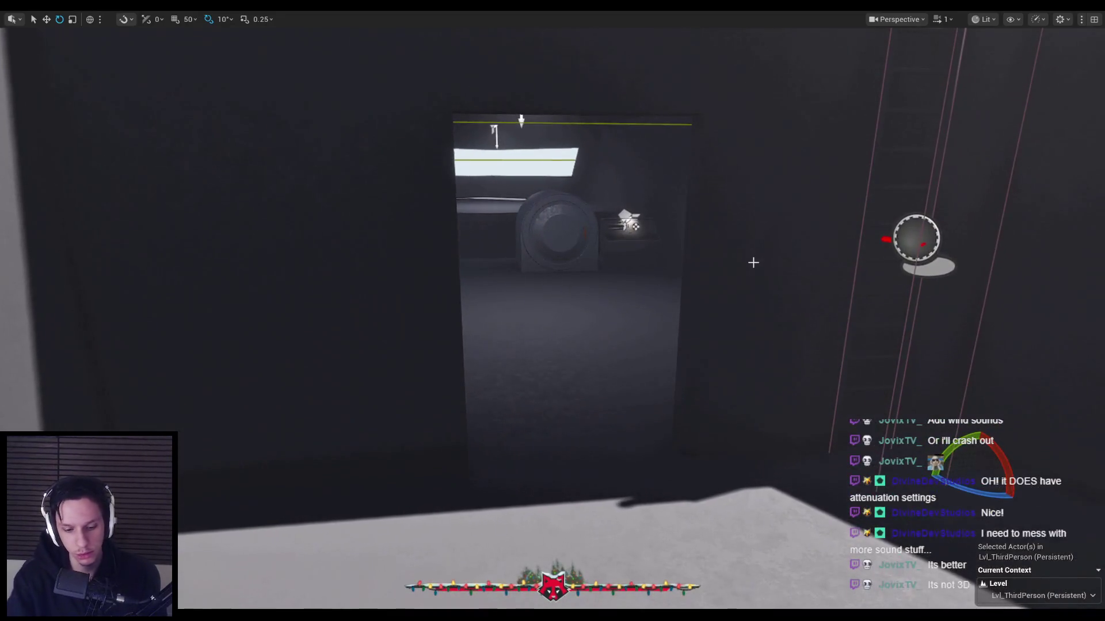
{"action": "key", "text": "shift+w"}
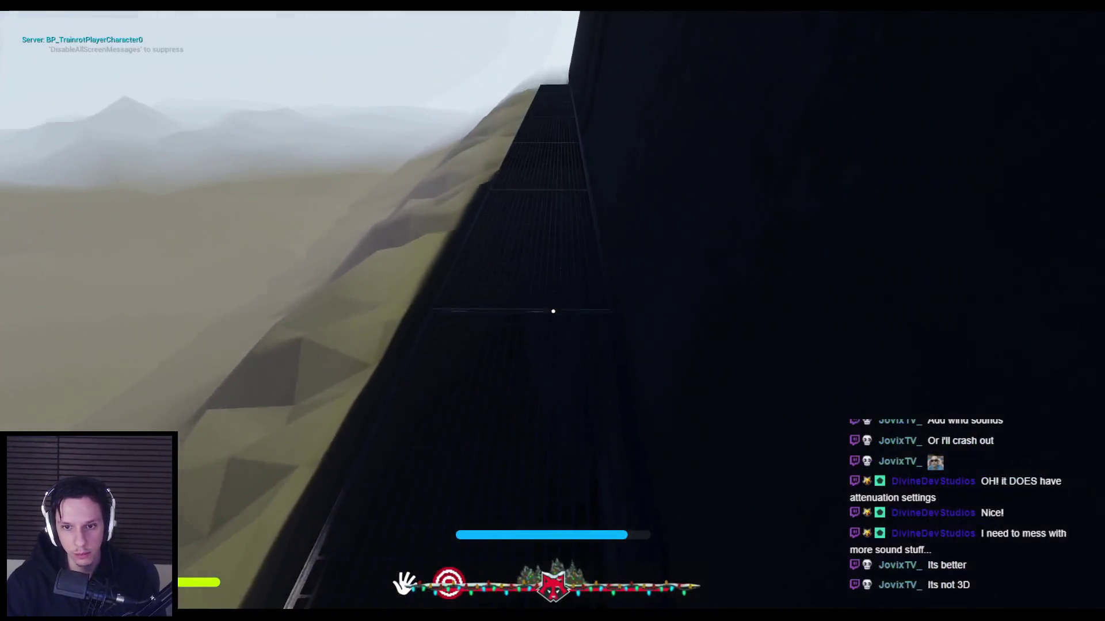
{"action": "key", "text": "w"}
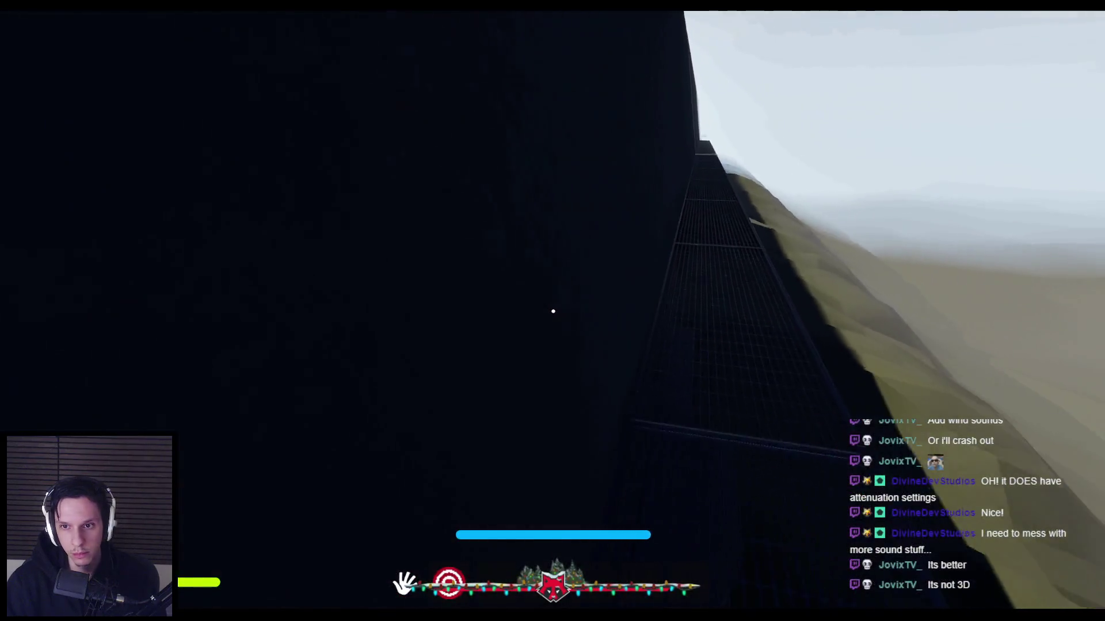
{"action": "key", "text": "shift+w"}
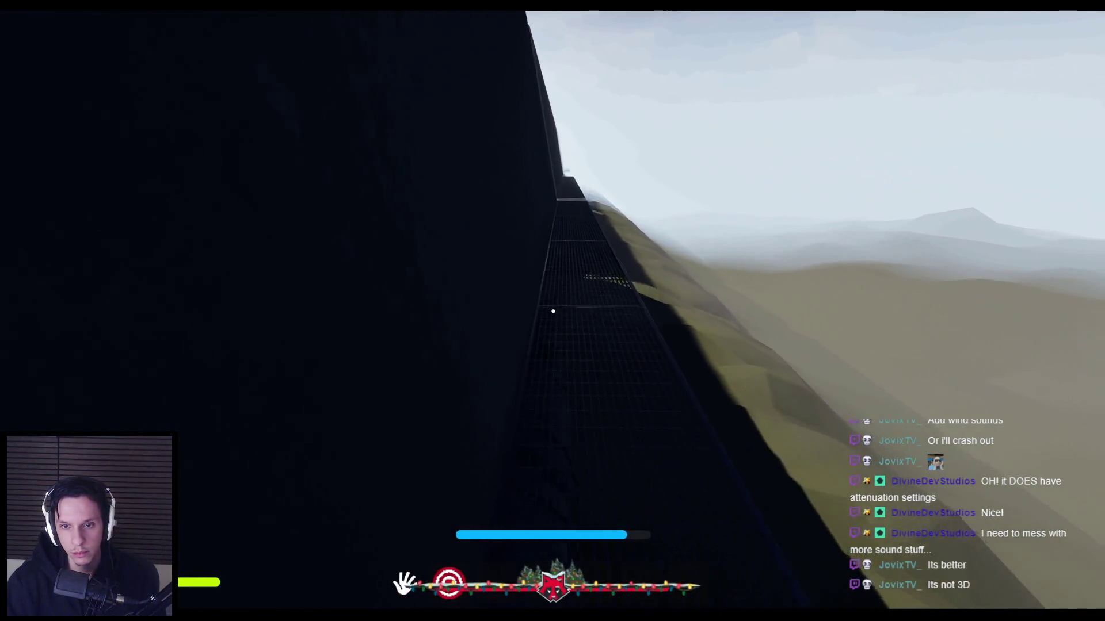
{"action": "key", "text": "w"}
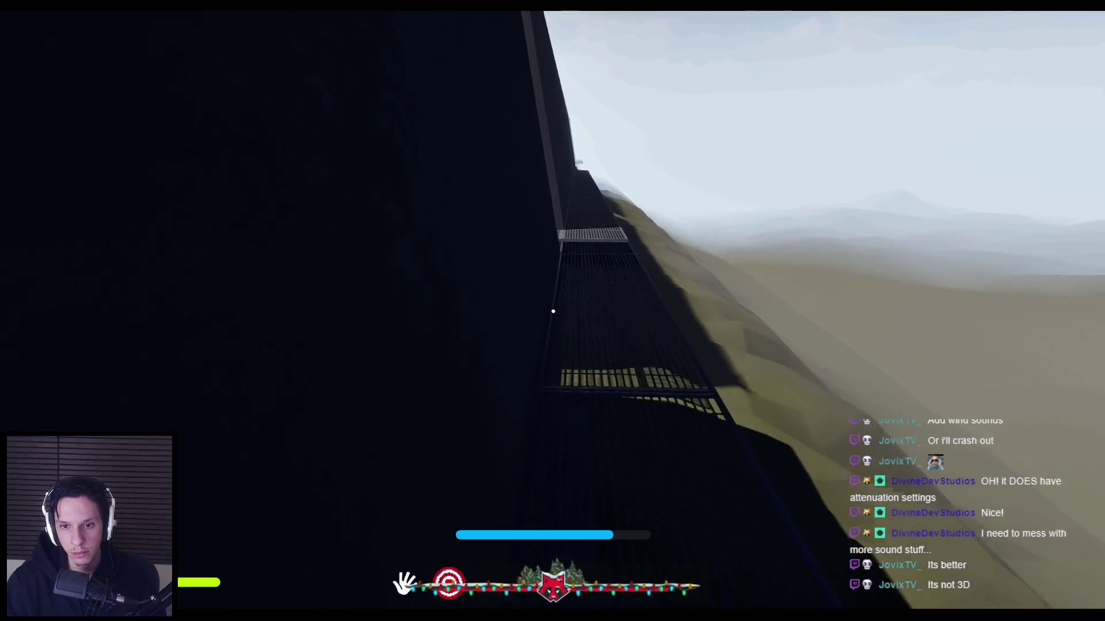
{"action": "key", "text": "w"}
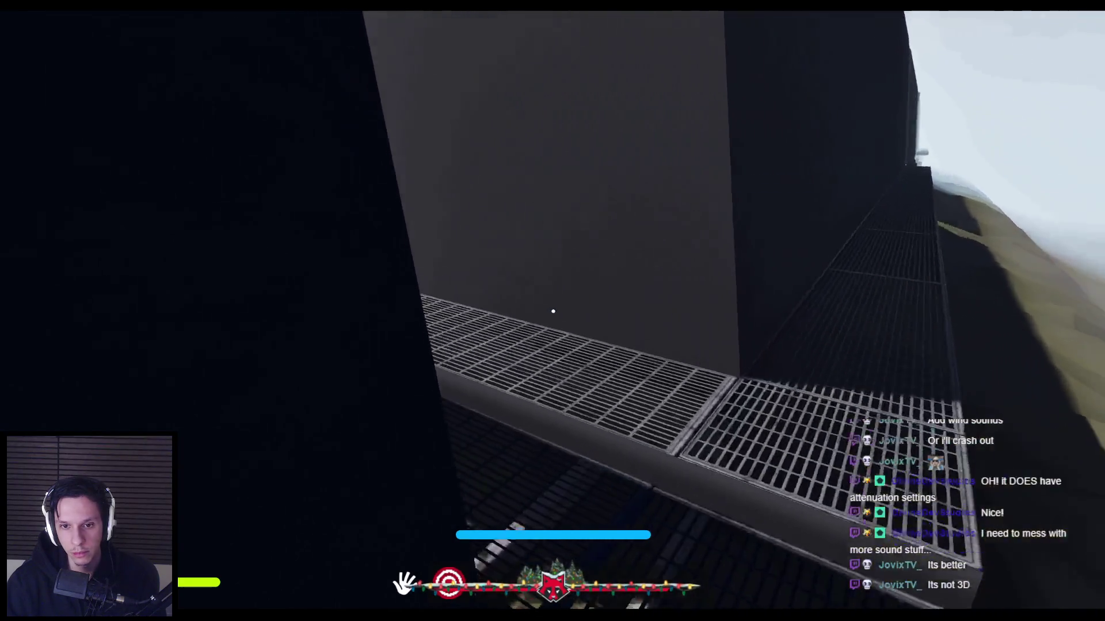
{"action": "key", "text": "w"}
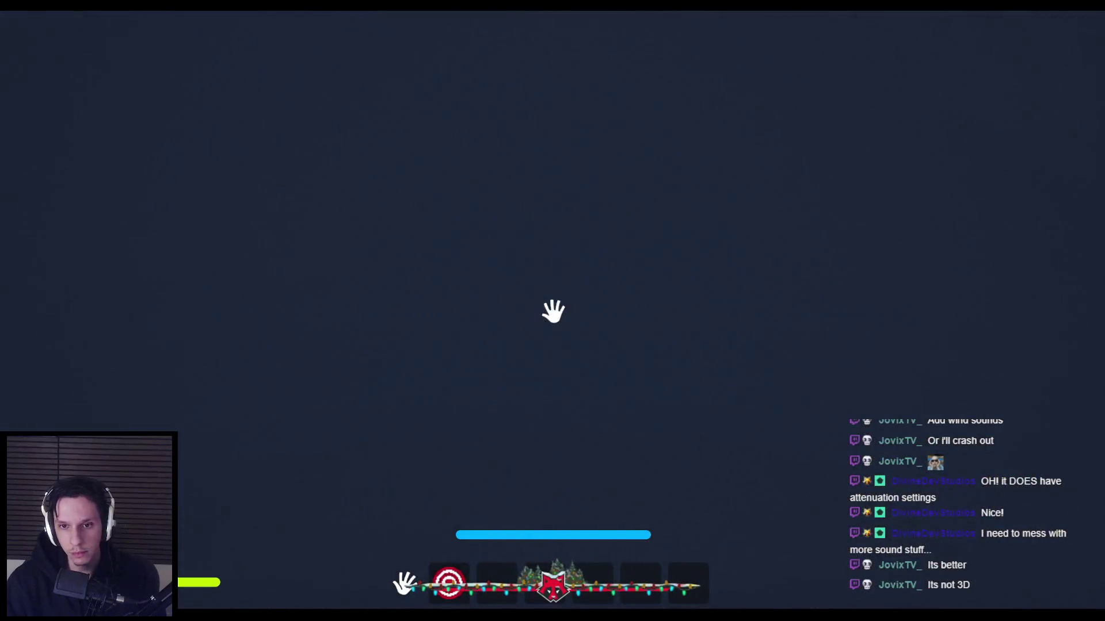
{"action": "key", "text": "w"}
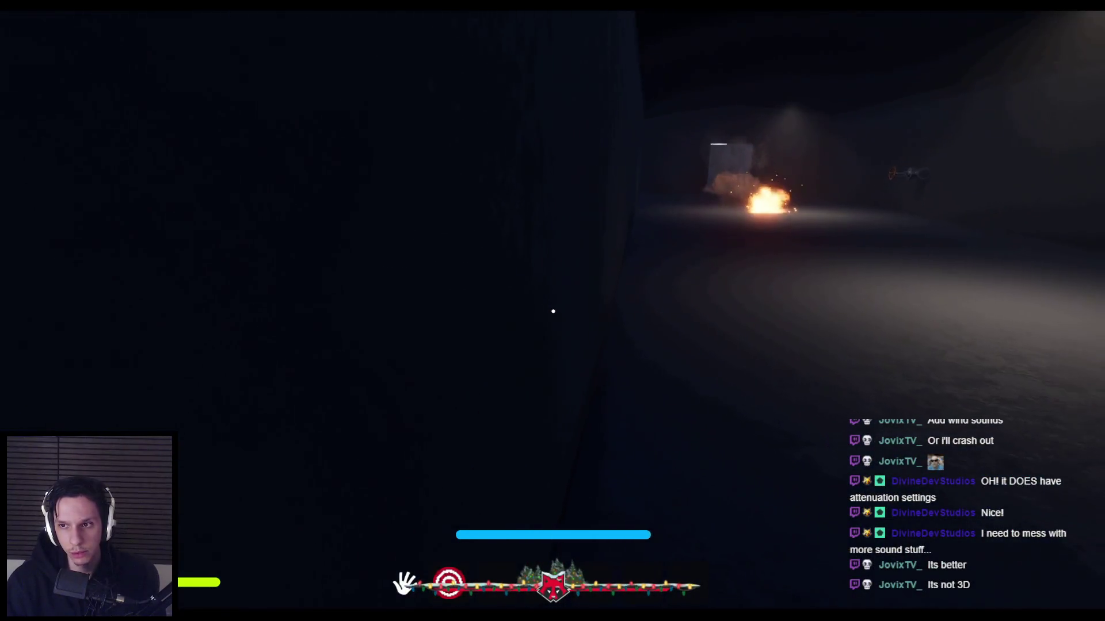
{"action": "key", "text": "w"}
{"action": "key", "text": "w"}
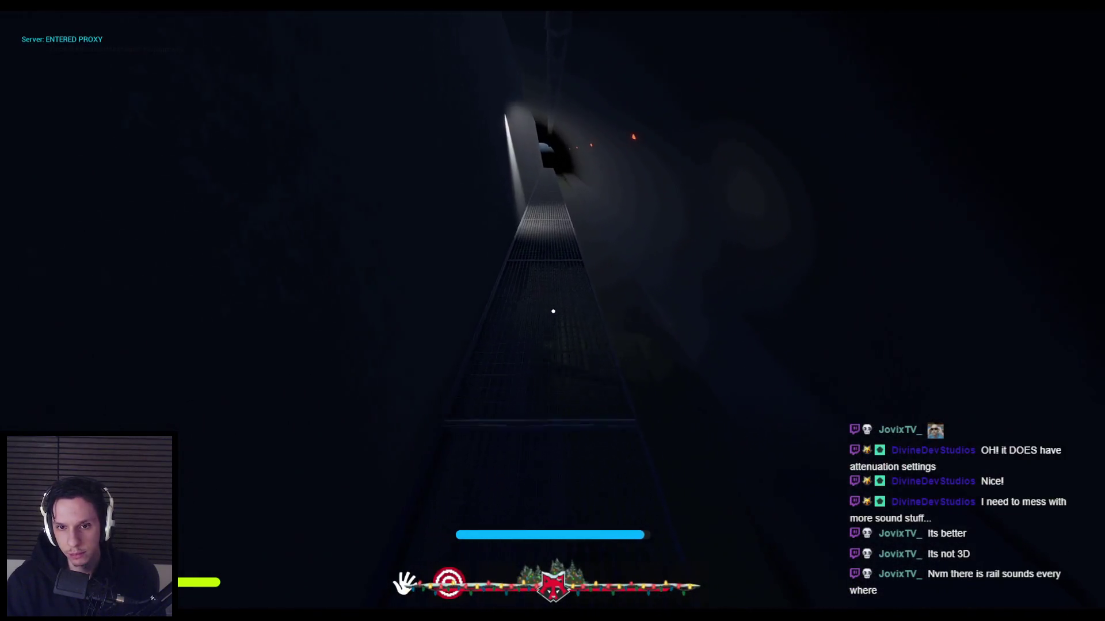
{"action": "key", "text": "w"}
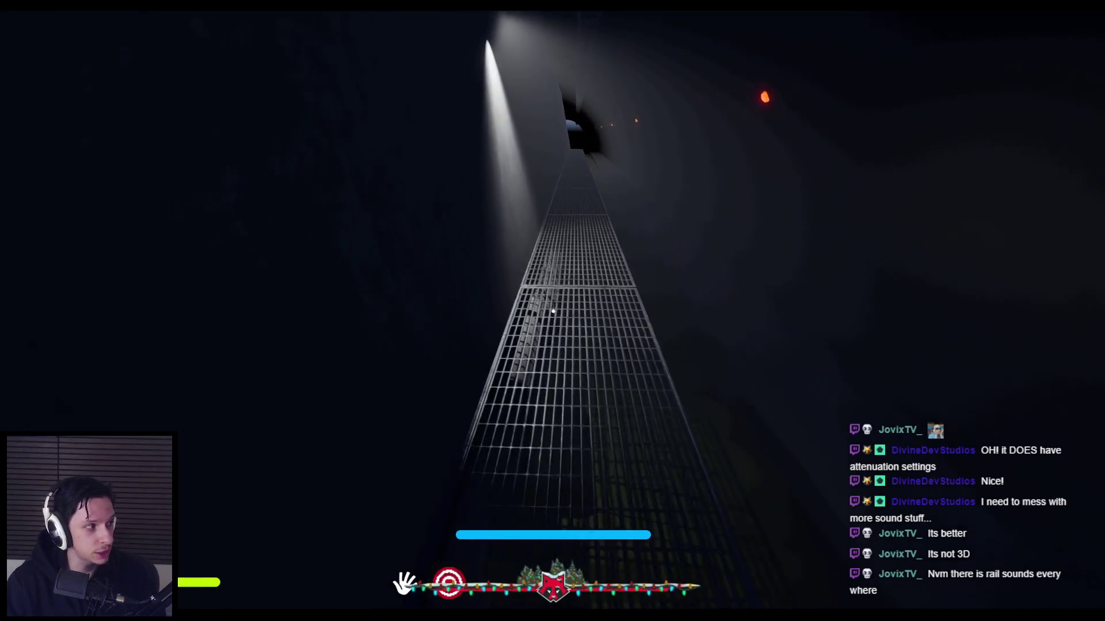
{"action": "key", "text": "w"}
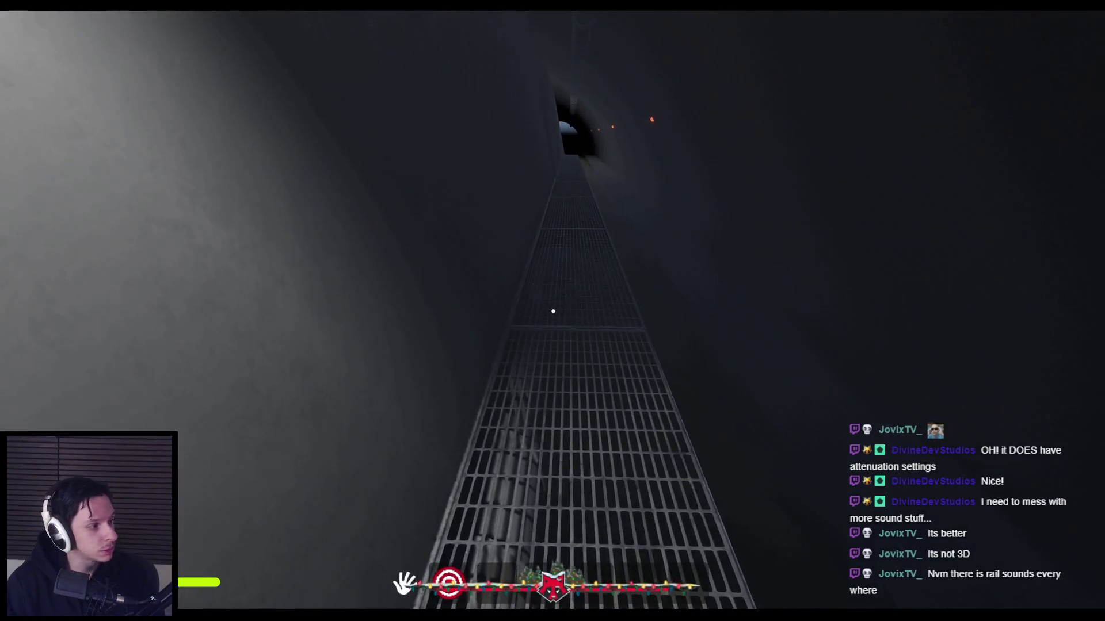
{"action": "key", "text": "Escape"}
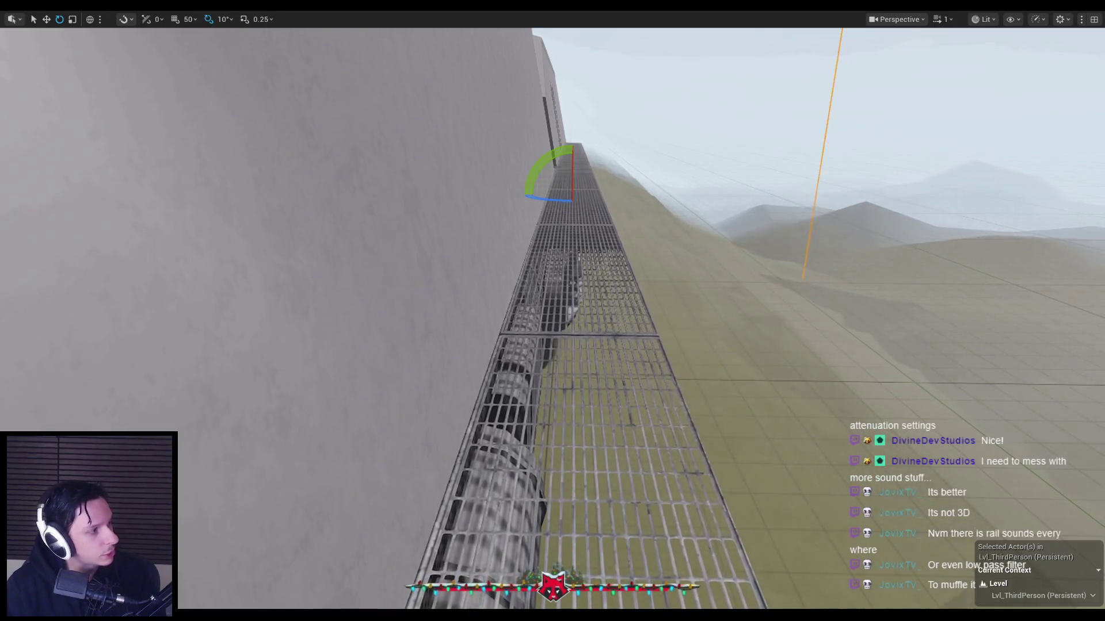
{"action": "key", "text": "alt+Tab"}
{"action": "double_click", "coordinate": [602, 223]}
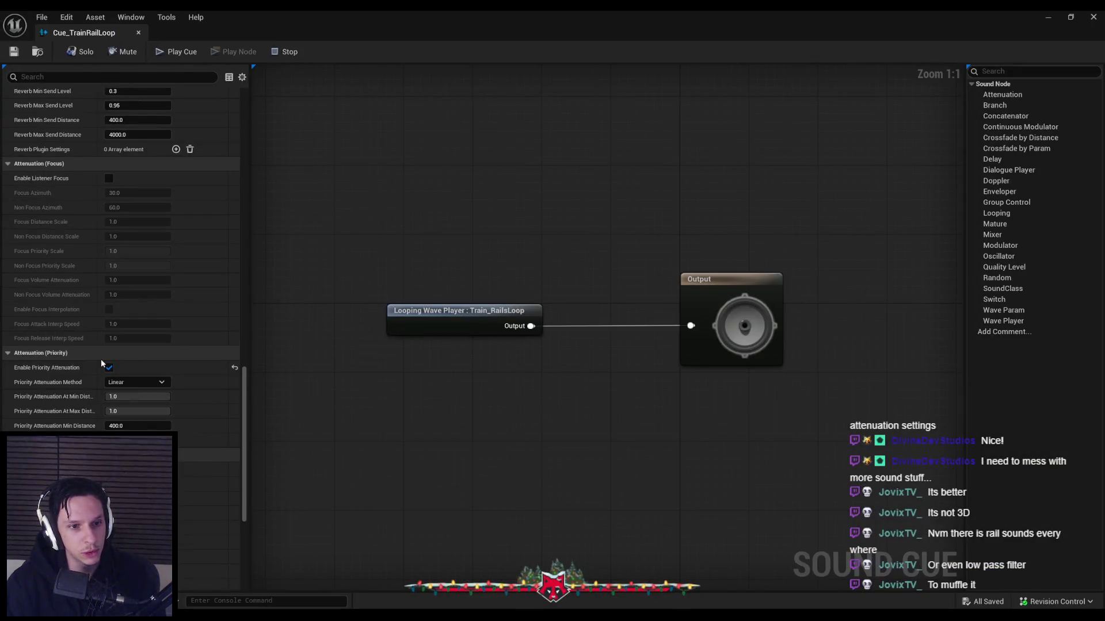
{"action": "scroll", "coordinate": [101, 359], "scroll_direction": "up", "scroll_amount": 3}
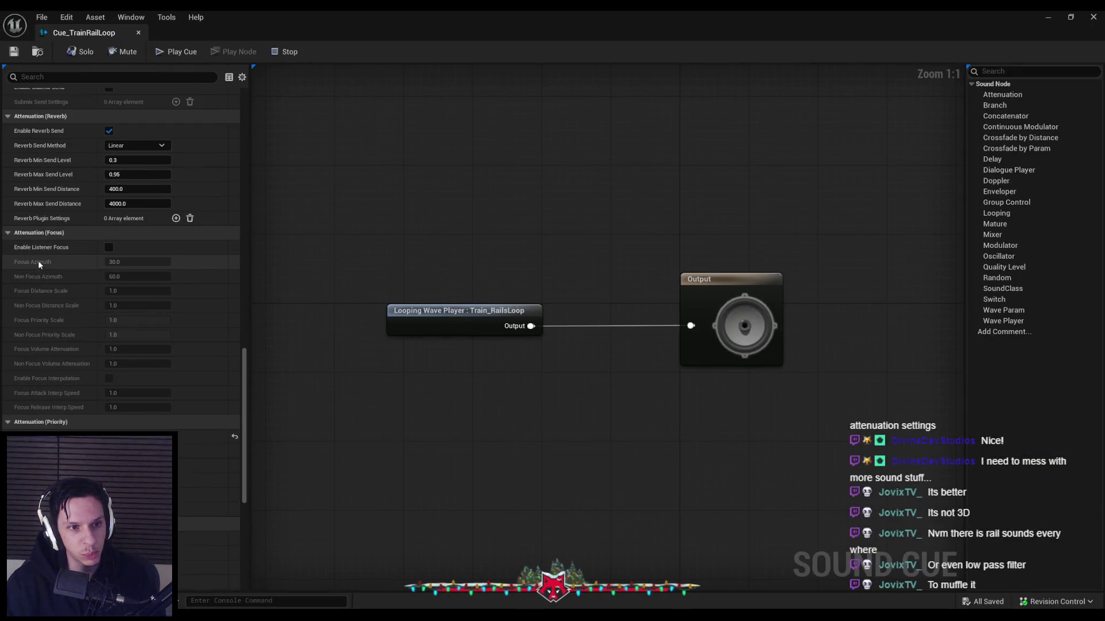
{"action": "mouse_move", "coordinate": [39, 262]}
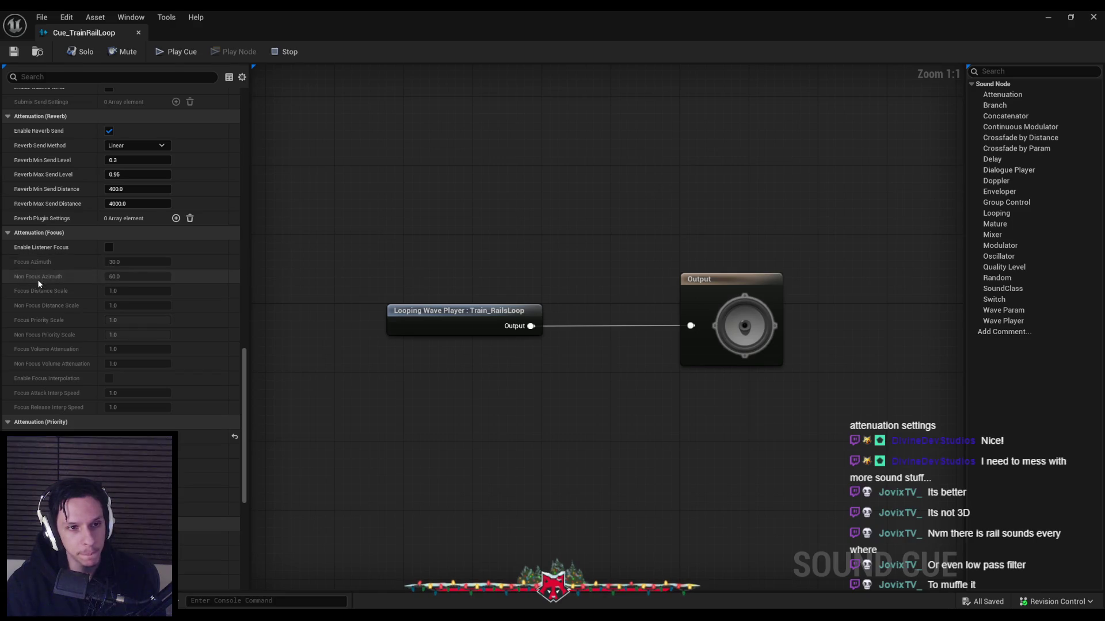
{"action": "scroll", "coordinate": [46, 353], "scroll_direction": "down", "scroll_amount": 8}
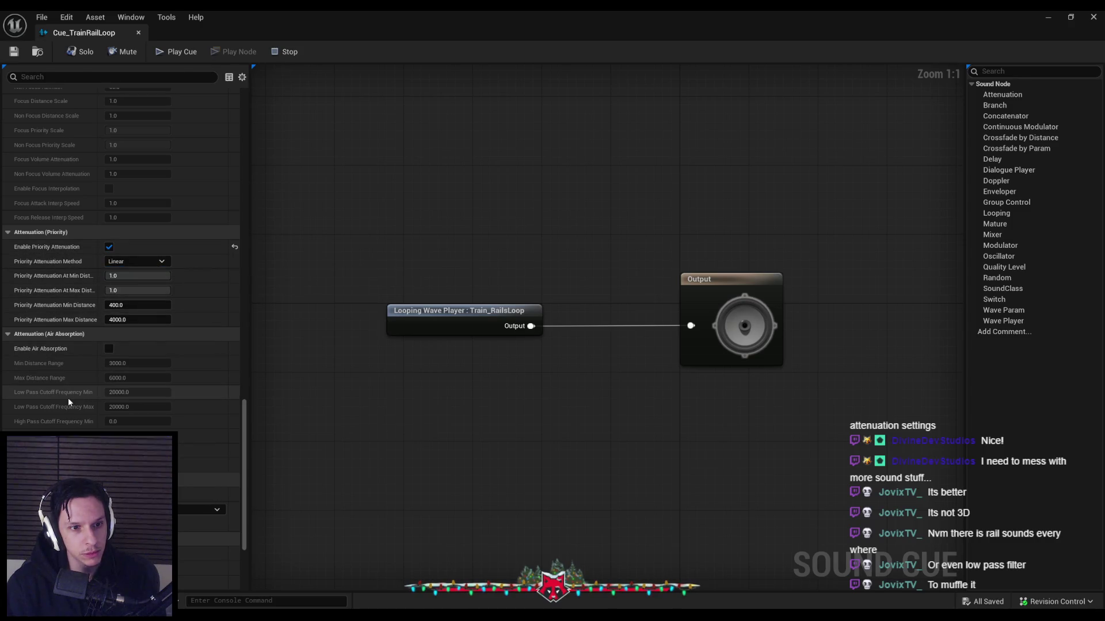
{"action": "scroll", "coordinate": [68, 398], "scroll_direction": "down", "scroll_amount": 5}
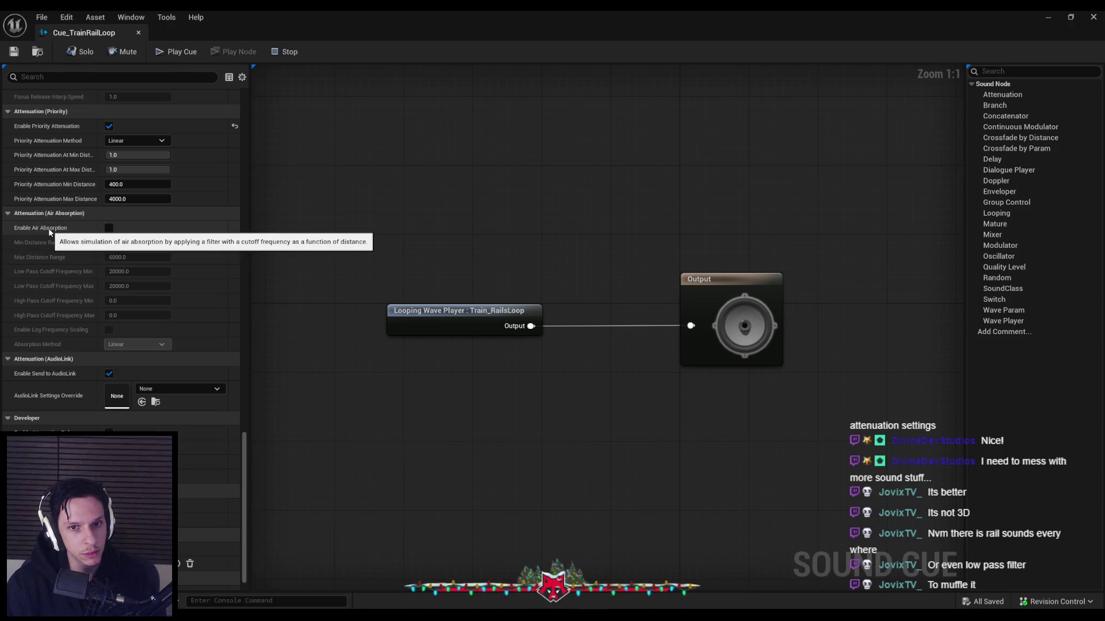
{"action": "scroll", "coordinate": [54, 379], "scroll_direction": "down", "scroll_amount": 1}
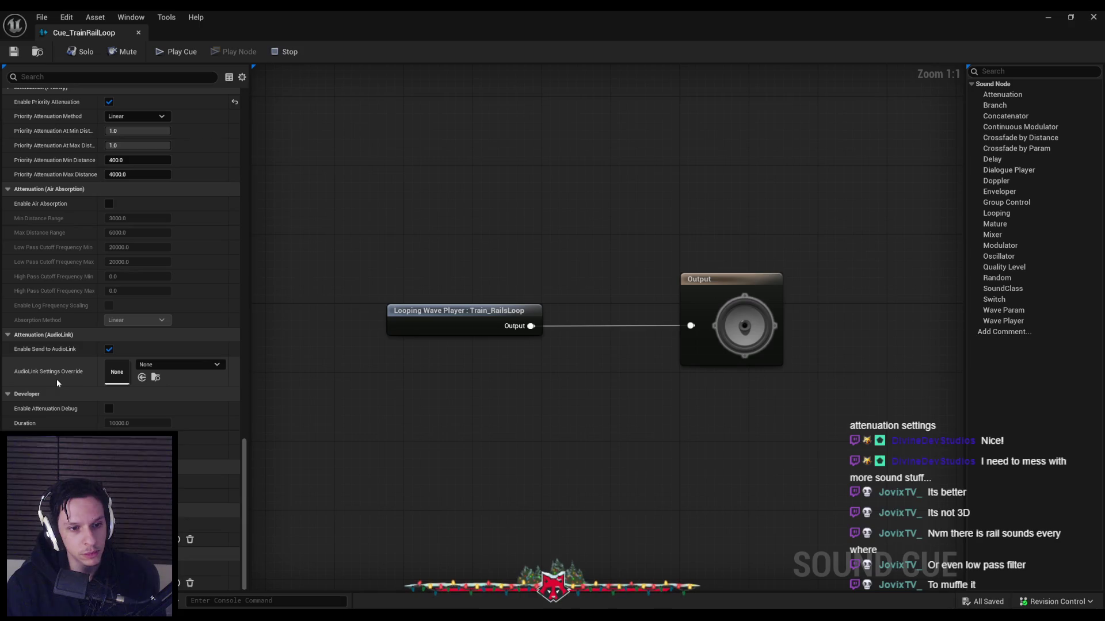
{"action": "scroll", "coordinate": [57, 382], "scroll_direction": "up", "scroll_amount": 13}
{"action": "scroll", "coordinate": [56, 379], "scroll_direction": "up", "scroll_amount": 15}
{"action": "left_click_drag", "start_coordinate": [242, 293], "coordinate": [246, 92]}
{"action": "key", "text": "alt+Tab"}
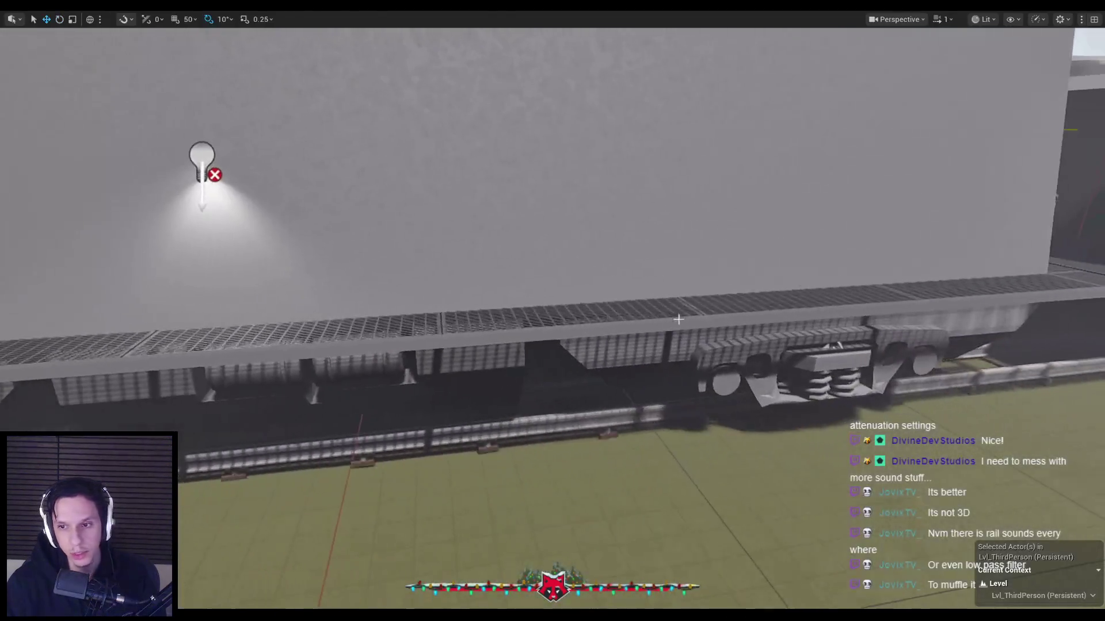
Frame the Cue_TrainRailLoop actor and expand the Advanced sound options in its Details panel.
{"action": "key", "text": "f"}
{"action": "key", "text": "F11"}
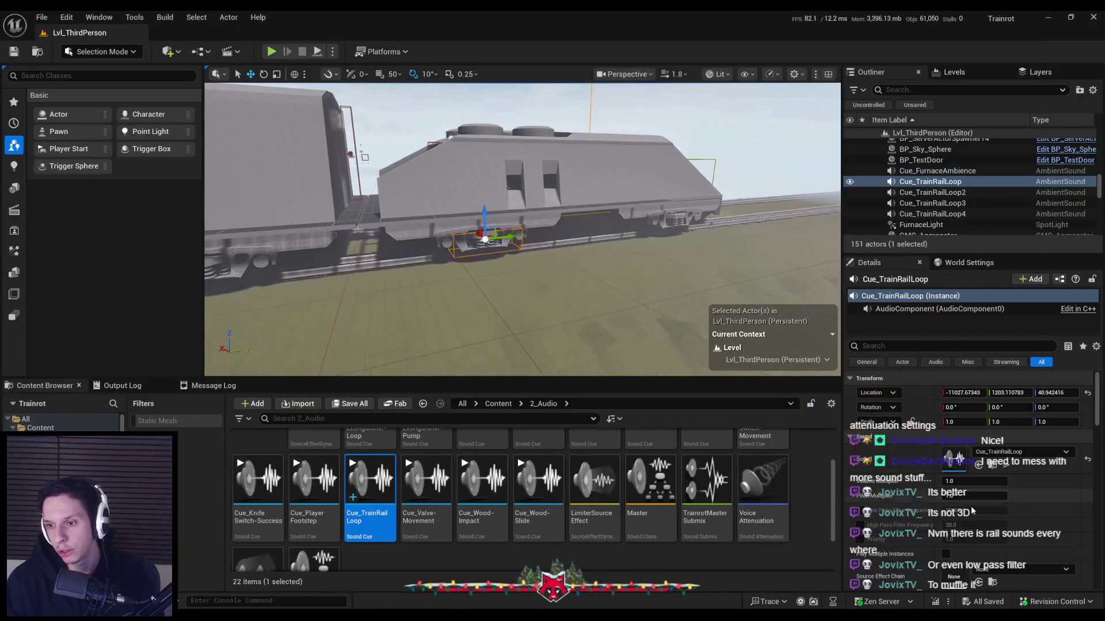
{"action": "scroll", "coordinate": [970, 498], "scroll_direction": "down", "scroll_amount": 3}
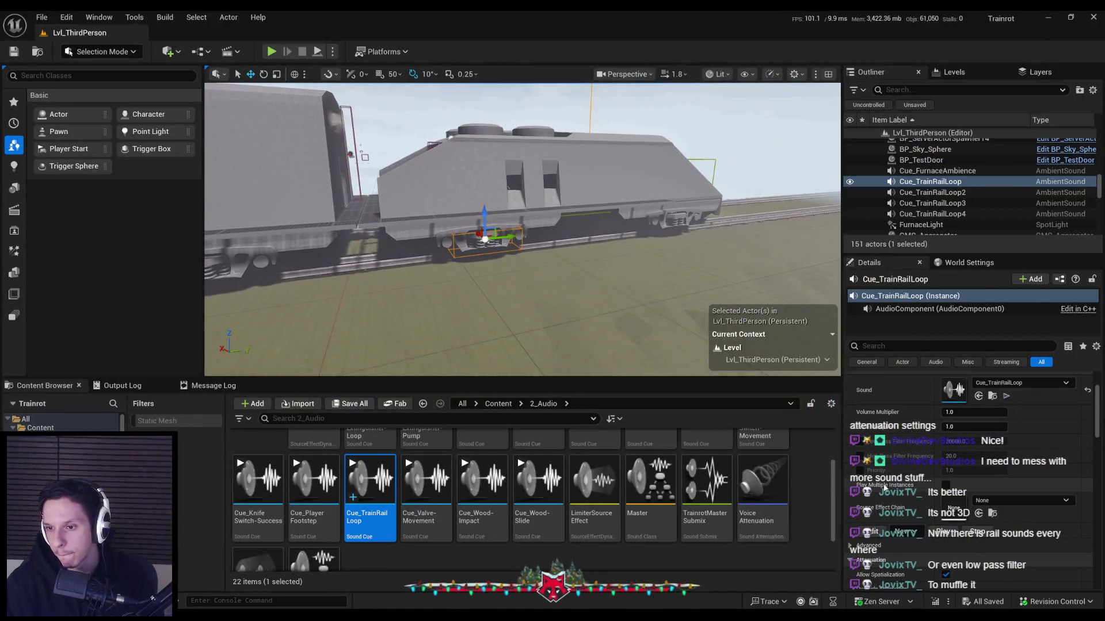
{"action": "scroll", "coordinate": [884, 488], "scroll_direction": "down", "scroll_amount": 2}
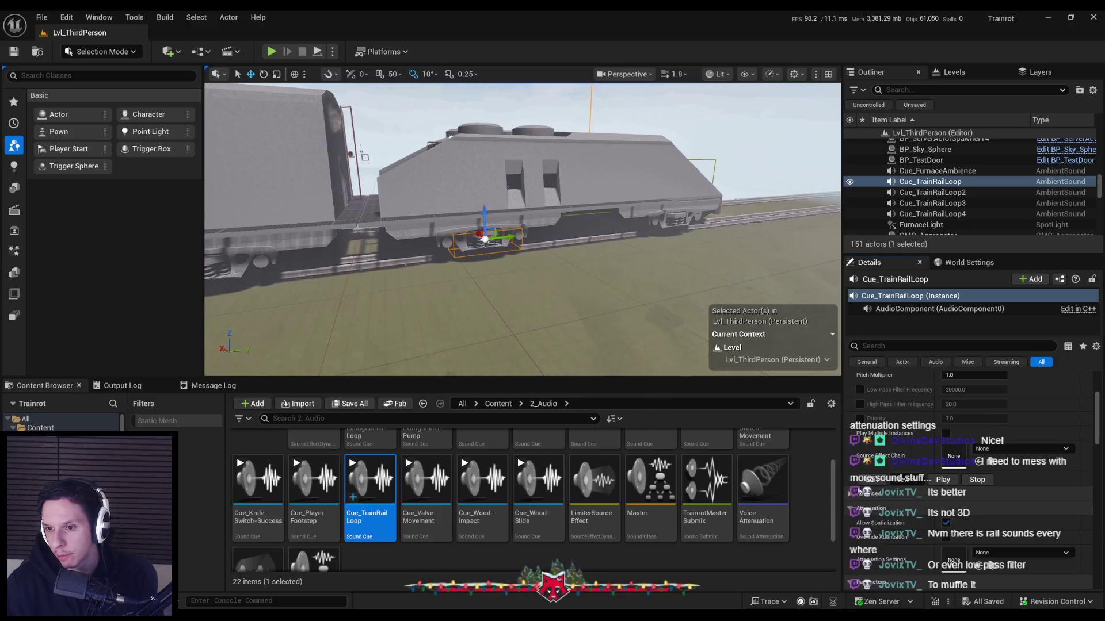
{"action": "left_click", "coordinate": [846, 498]}
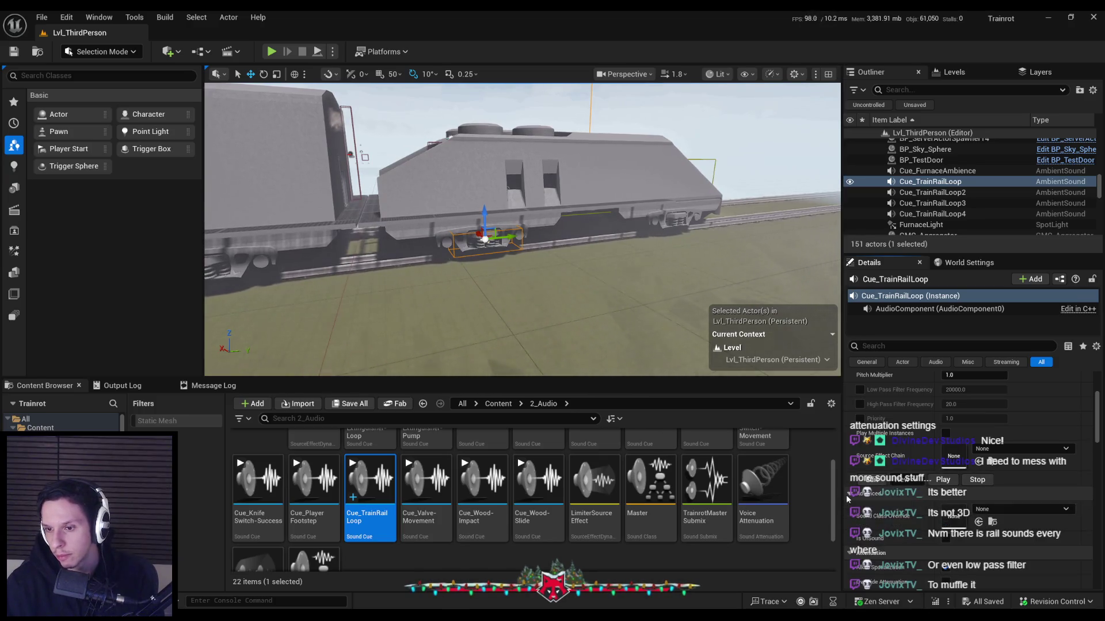
Scroll through the audio component's advanced sound settings.
{"action": "scroll", "coordinate": [848, 499], "scroll_direction": "down", "scroll_amount": 5}
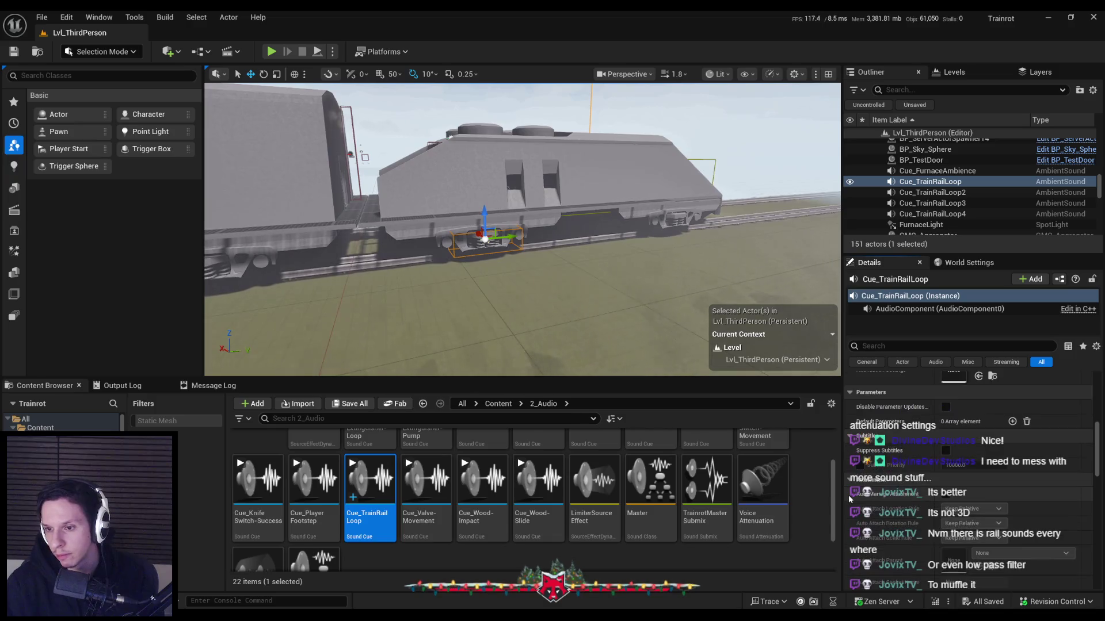
{"action": "scroll", "coordinate": [849, 499], "scroll_direction": "down", "scroll_amount": 2}
{"action": "scroll", "coordinate": [850, 499], "scroll_direction": "down", "scroll_amount": 2}
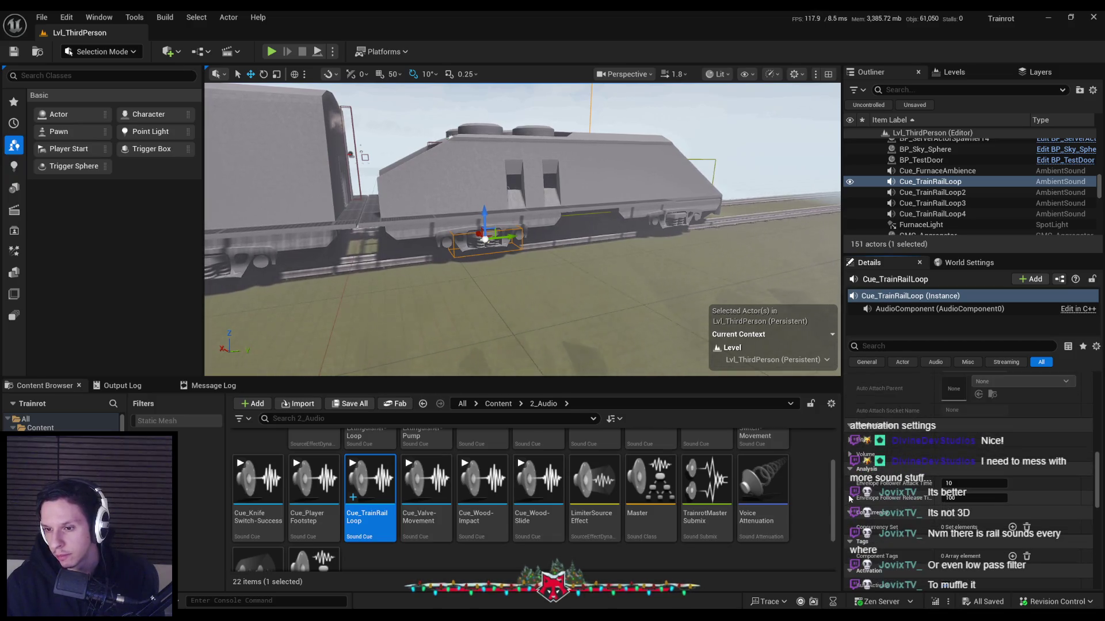
{"action": "scroll", "coordinate": [849, 499], "scroll_direction": "up", "scroll_amount": 2}
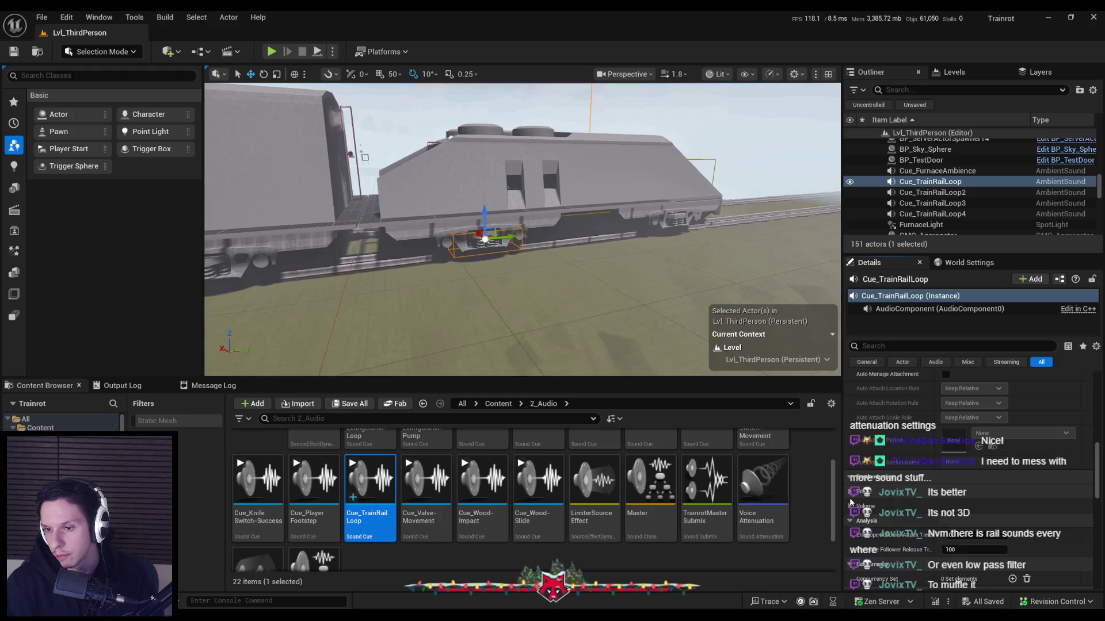
{"action": "scroll", "coordinate": [850, 509], "scroll_direction": "down", "scroll_amount": 2}
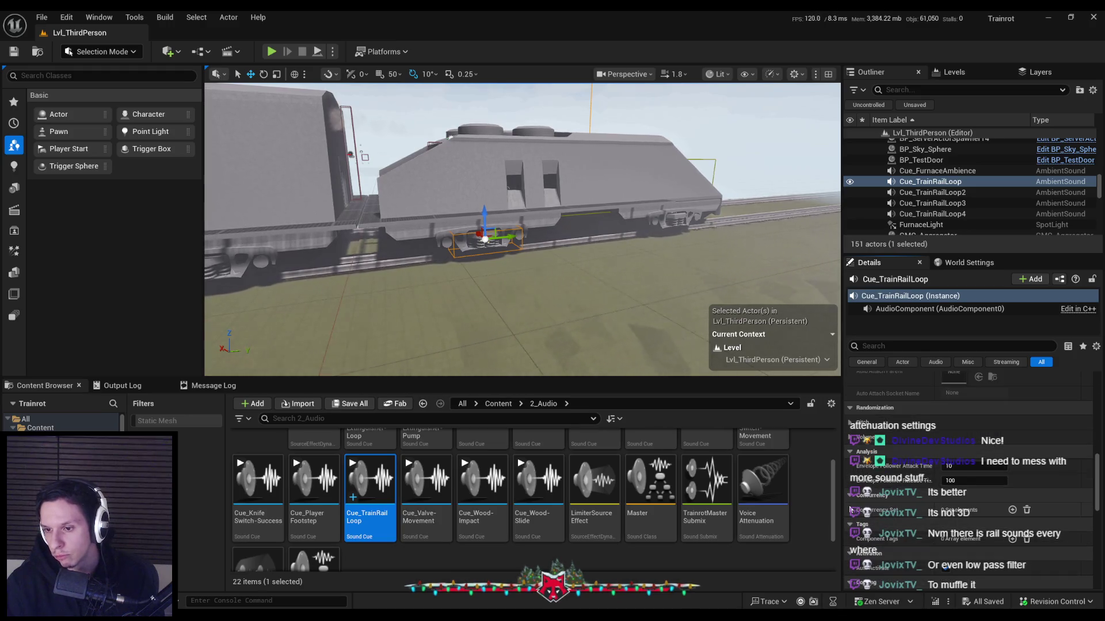
{"action": "scroll", "coordinate": [850, 509], "scroll_direction": "down", "scroll_amount": 3}
{"action": "scroll", "coordinate": [850, 509], "scroll_direction": "down", "scroll_amount": 3}
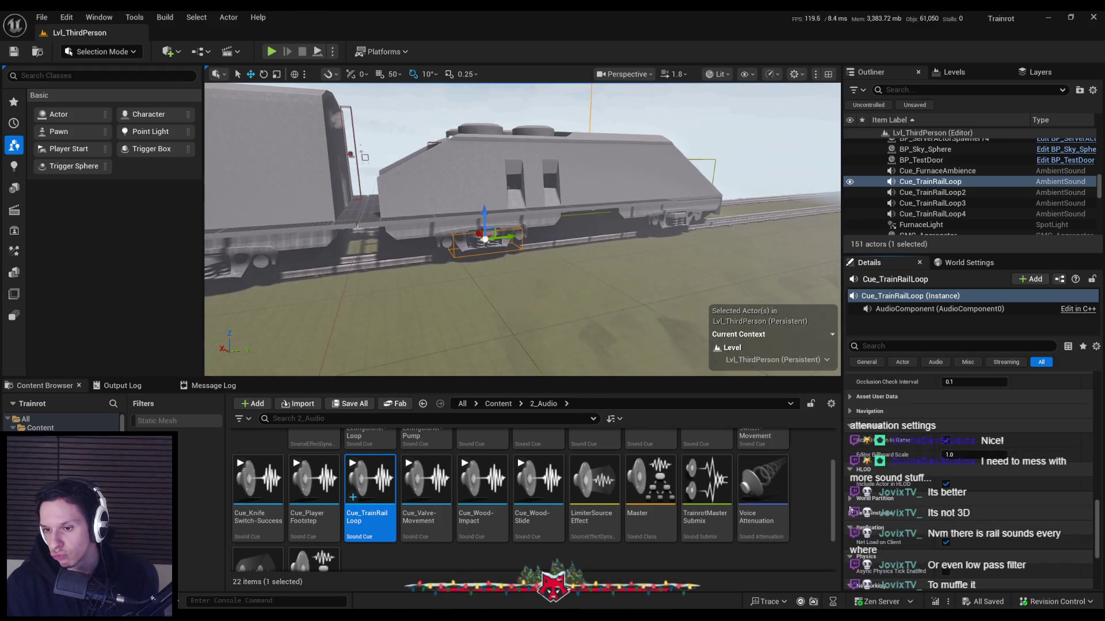
{"action": "scroll", "coordinate": [850, 510], "scroll_direction": "down", "scroll_amount": 3}
{"action": "scroll", "coordinate": [850, 509], "scroll_direction": "down", "scroll_amount": 3}
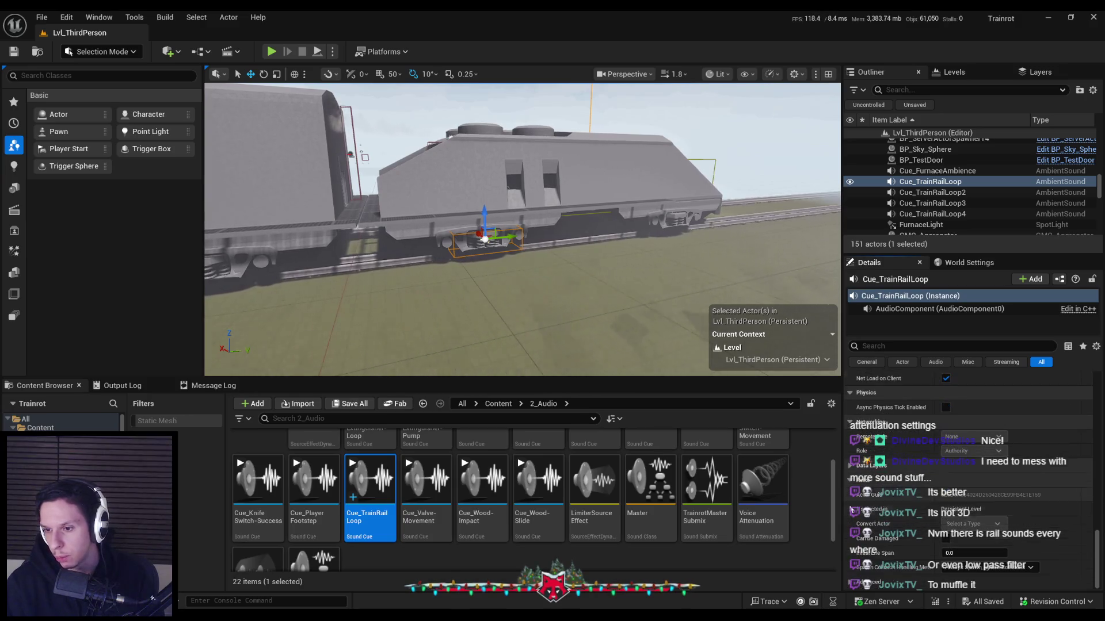
{"action": "left_click_drag", "start_coordinate": [1102, 561], "coordinate": [1098, 385]}
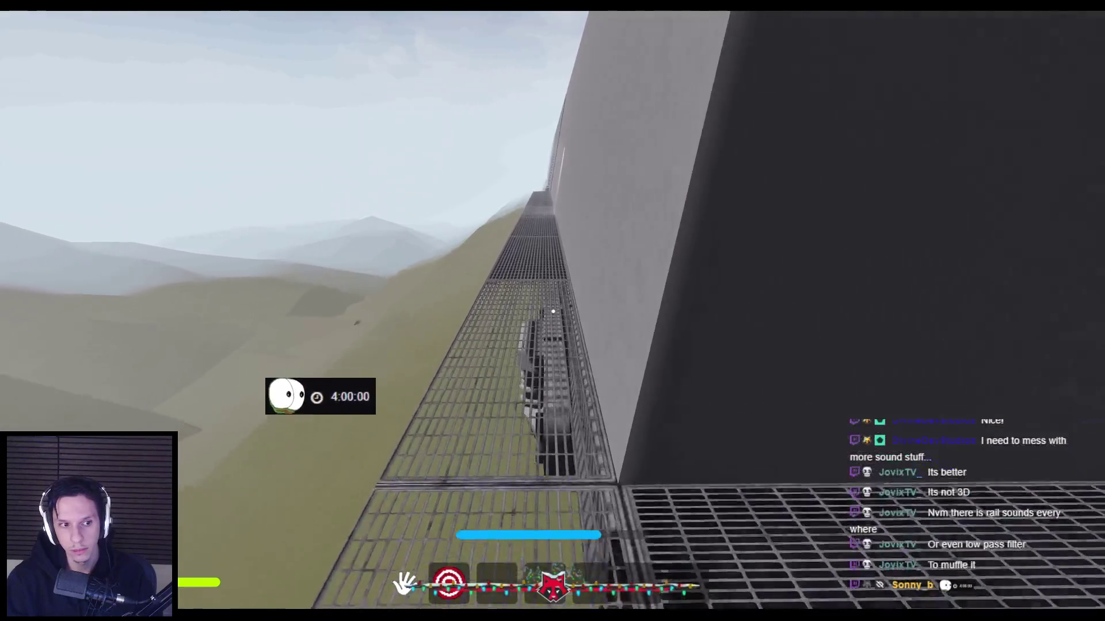
Walk the grated train roof and the dark tunnel walkway in play mode, listening to the rail loop, then stop playing.
{"action": "key", "text": "shift+w"}
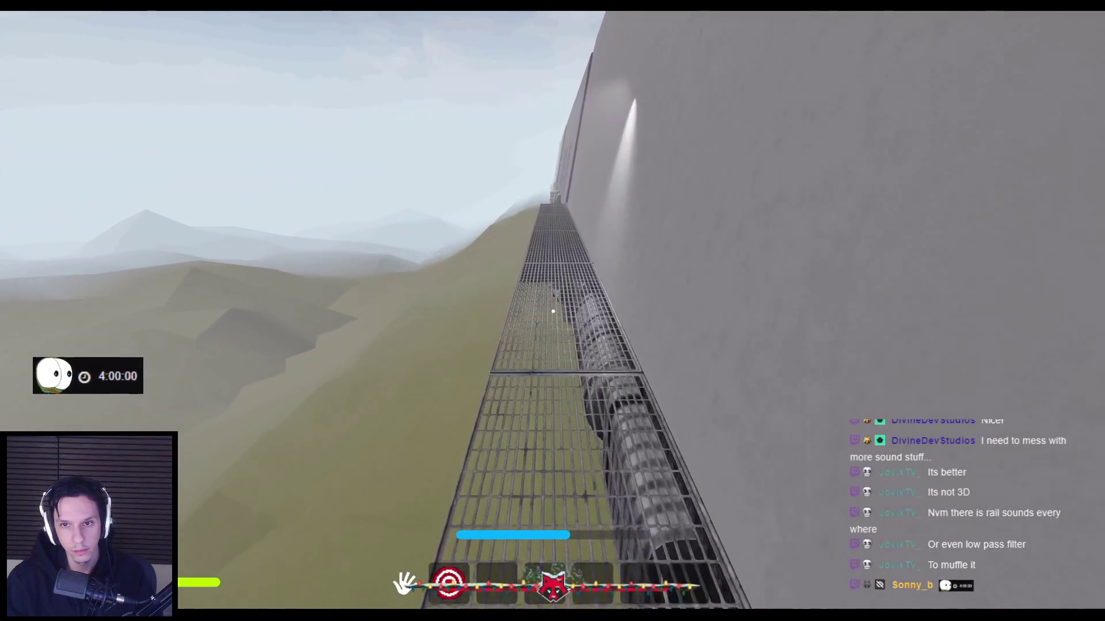
{"action": "key", "text": "shift+w"}
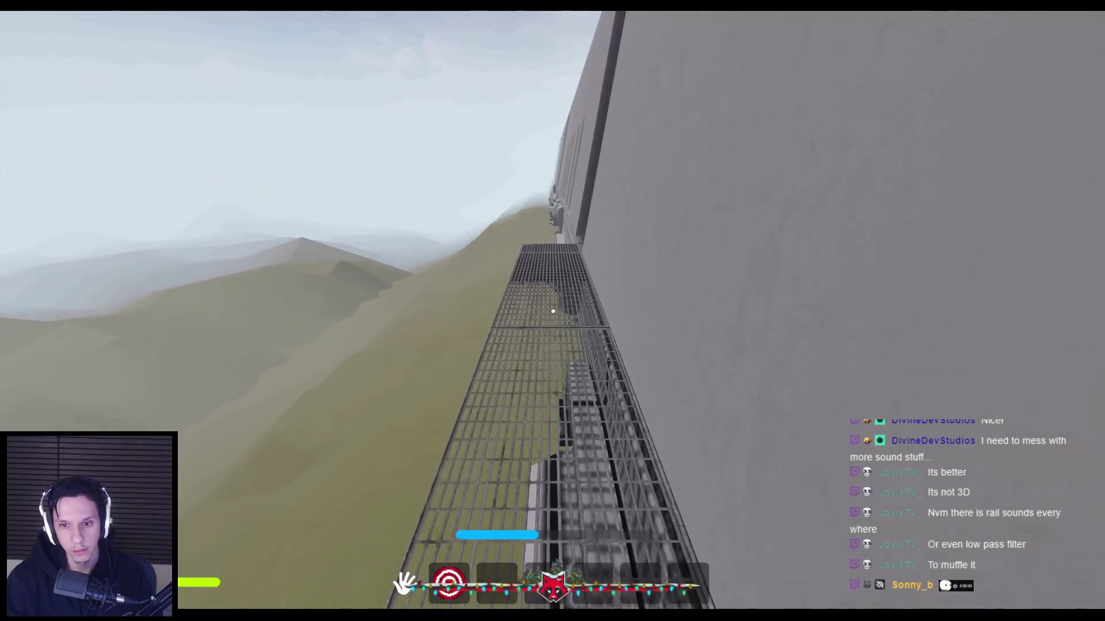
{"action": "key", "text": "shift+w"}
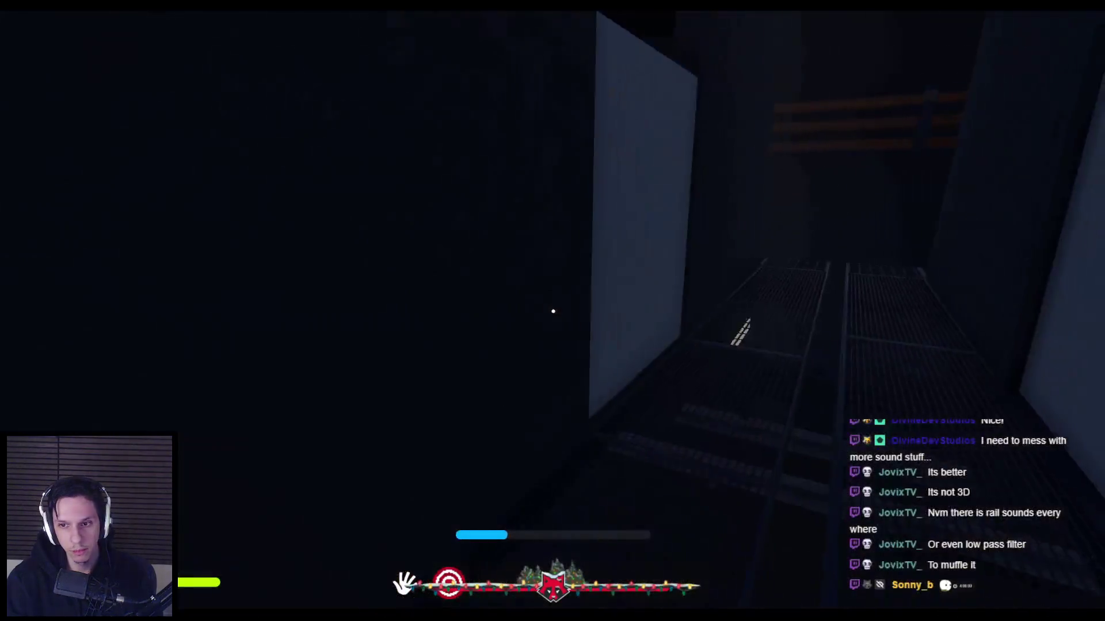
{"action": "key", "text": "w"}
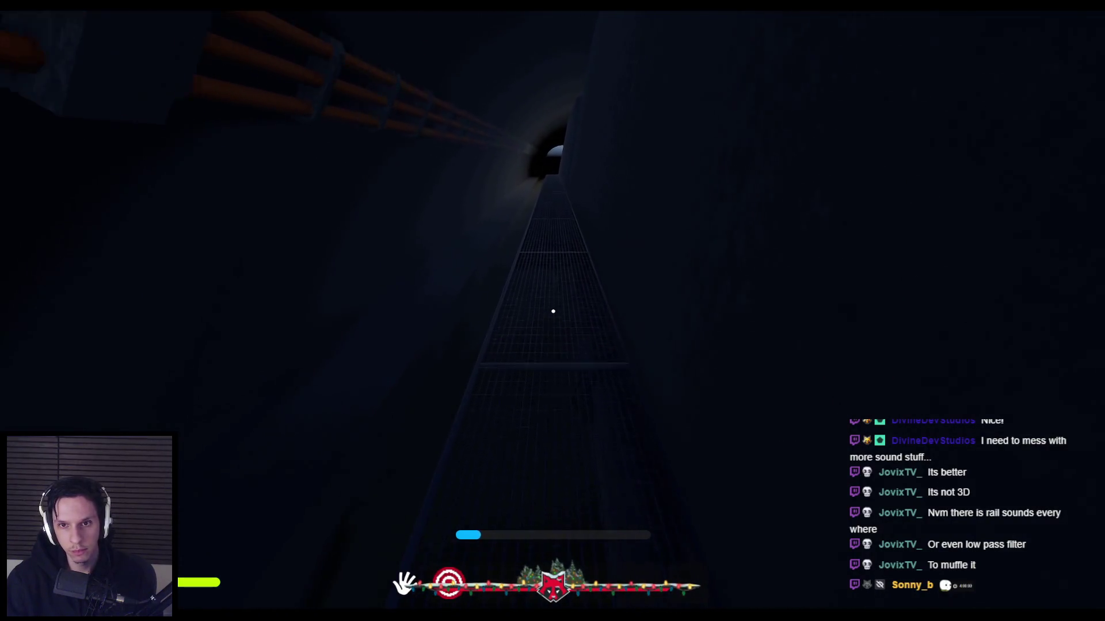
{"action": "key", "text": "w"}
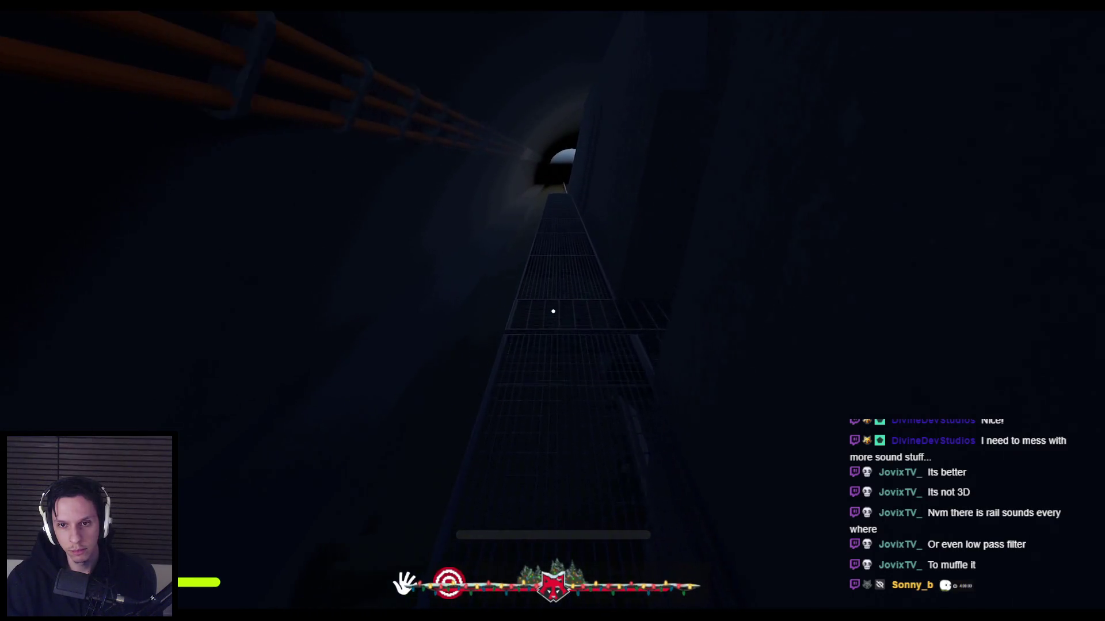
{"action": "key", "text": "w"}
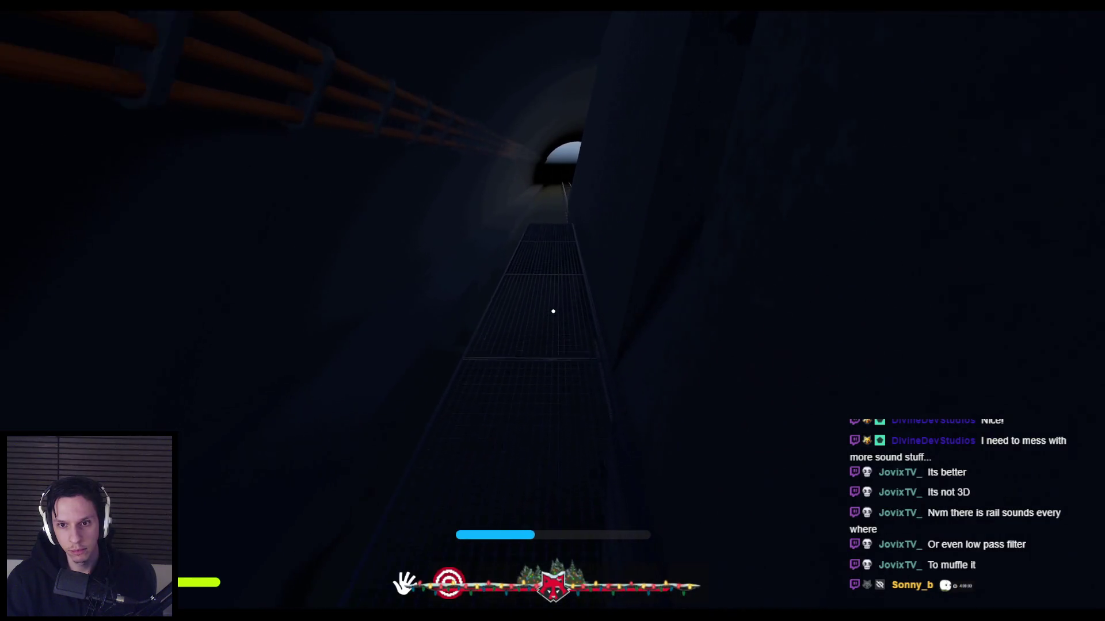
{"action": "key", "text": "Escape"}
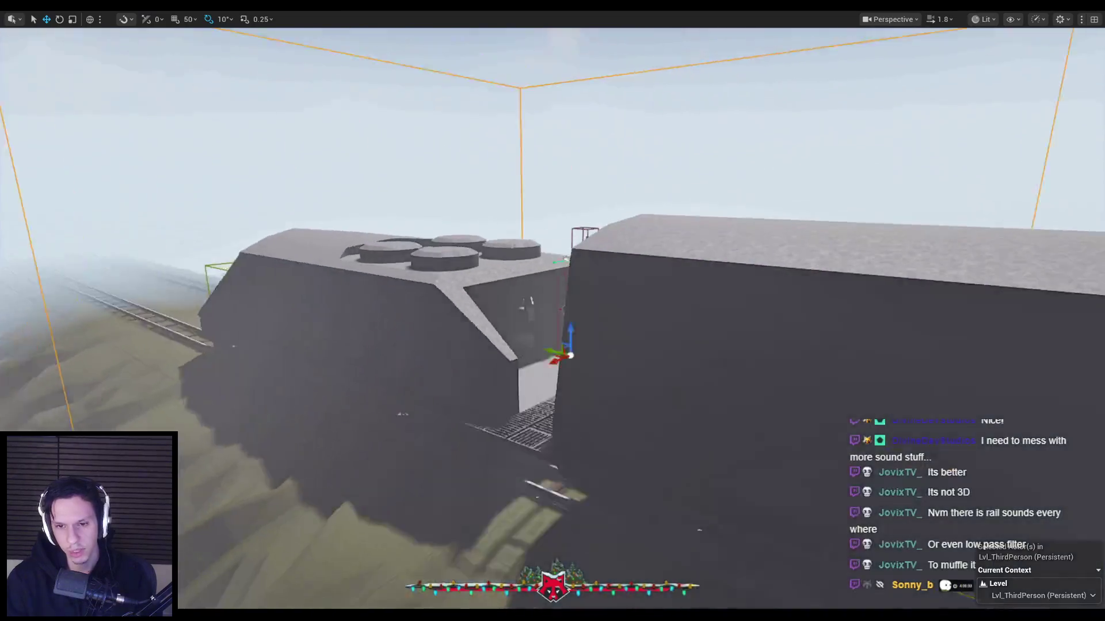
Fly the camera beneath, above and beside the train to frame the sound source at the wheel bogie.
{"action": "key", "text": "w"}
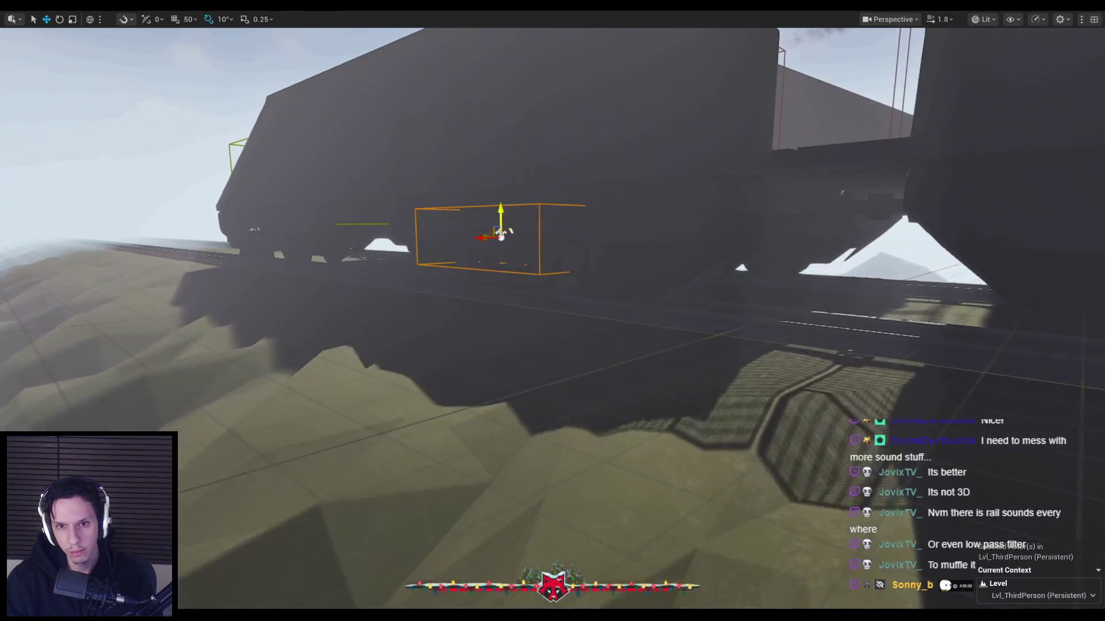
{"action": "scroll", "coordinate": [748, 203], "scroll_direction": "down", "scroll_amount": 2}
{"action": "key", "text": "s"}
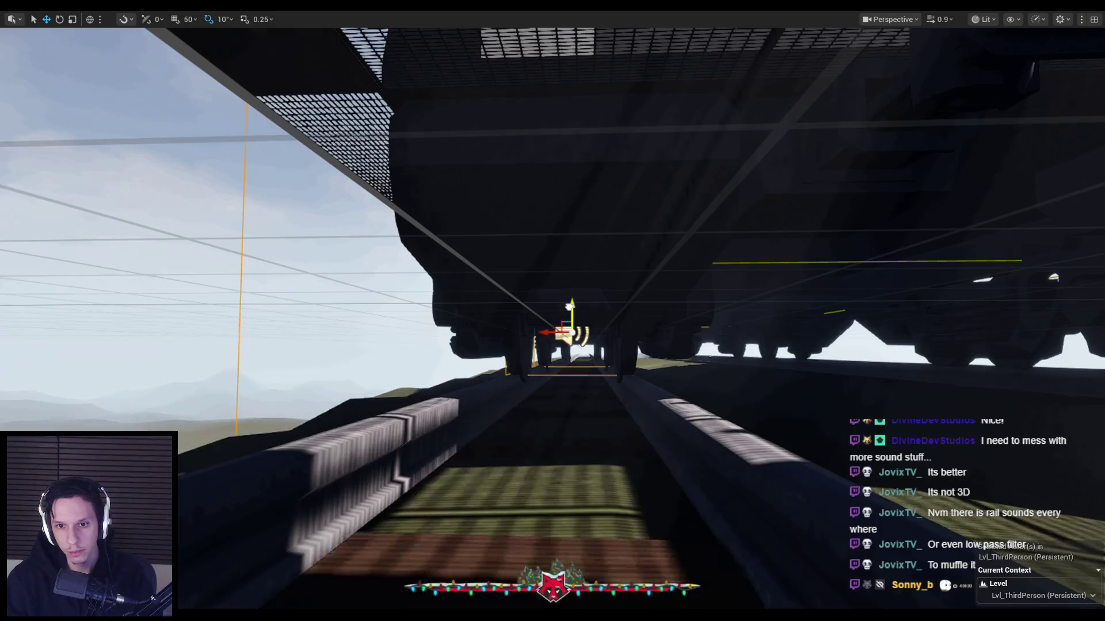
{"action": "left_click_drag", "start_coordinate": [570, 313], "coordinate": [708, 314]}
{"action": "left_click_drag", "start_coordinate": [621, 316], "coordinate": [621, 316]}
{"action": "left_click_drag", "start_coordinate": [710, 356], "coordinate": [710, 356]}
{"action": "mouse_move", "coordinate": [537, 379]}
{"action": "left_mouse_down"}
{"action": "mouse_move", "coordinate": [424, 371]}
{"action": "mouse_move", "coordinate": [526, 346]}
{"action": "left_mouse_up"}
{"action": "left_click_drag", "start_coordinate": [637, 364], "coordinate": [638, 365]}
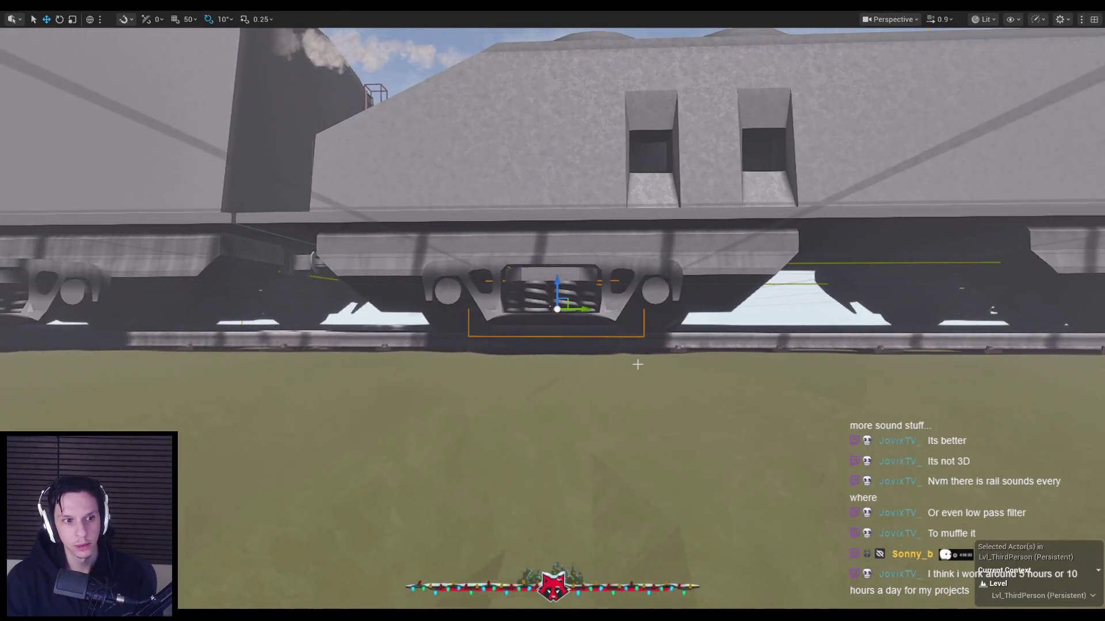
Restore the full editor layout and briefly open the Cue_TrainRailLoop sound cue, then close it.
{"action": "key", "text": "F11"}
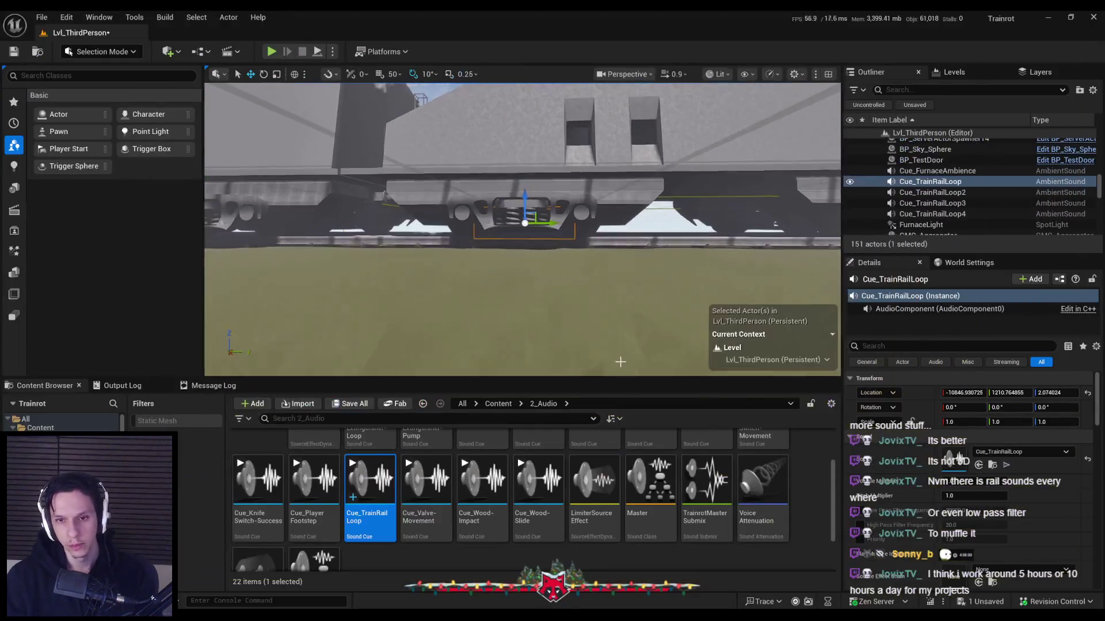
{"action": "double_click", "coordinate": [371, 515]}
{"action": "key", "text": "alt+F4"}
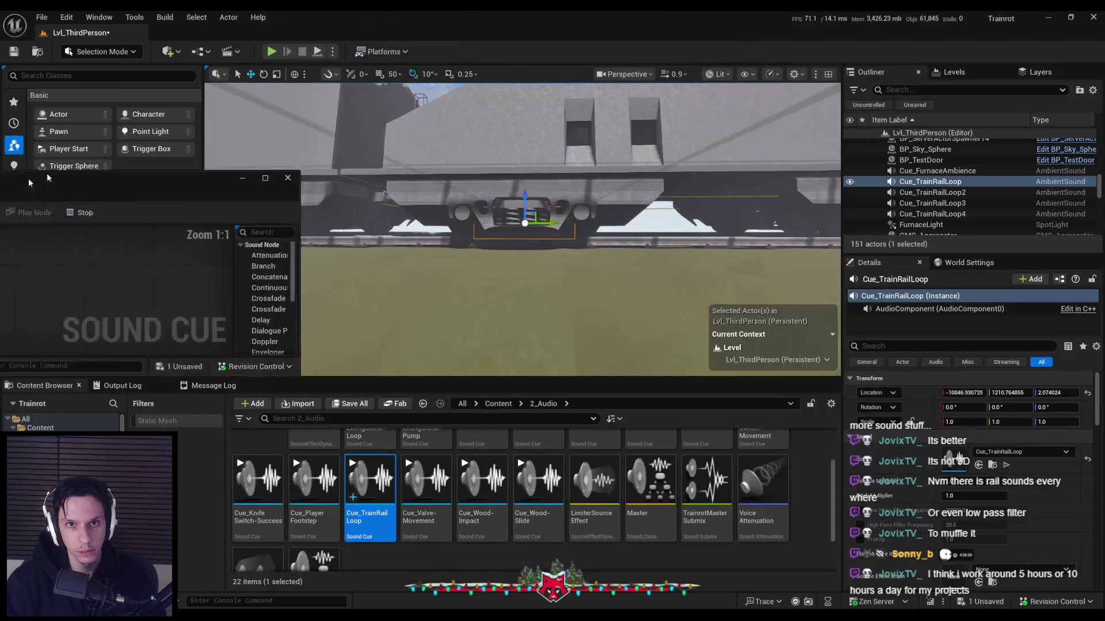
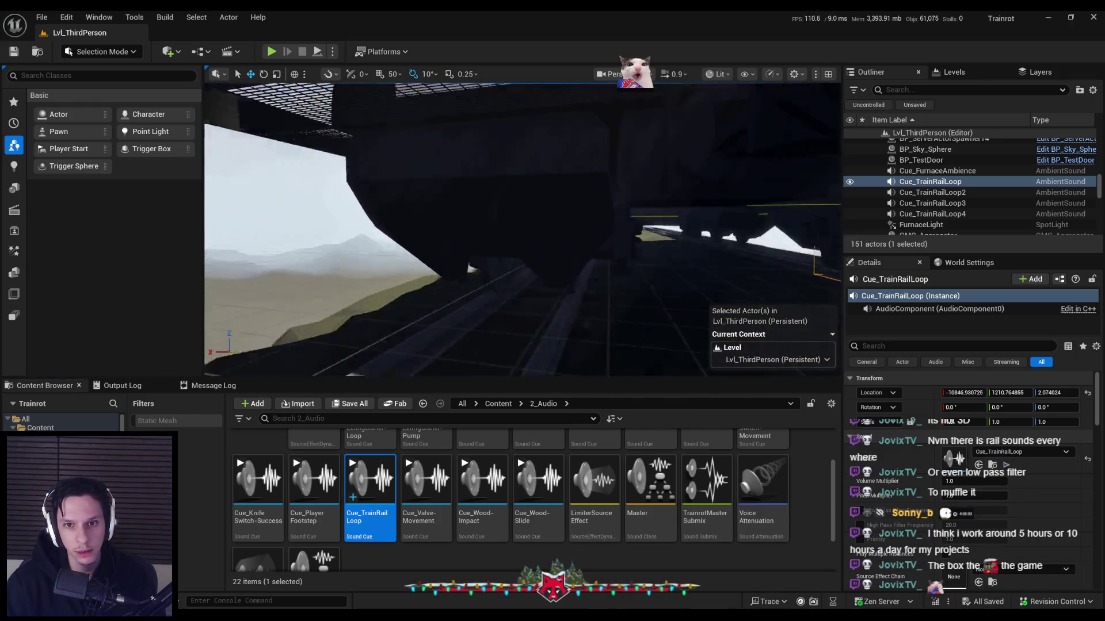
Inspect the rail loop sound actors, delete Cue_TrainRailLoop3 and 4, then undo to restore them.
{"action": "double_click", "coordinate": [932, 192]}
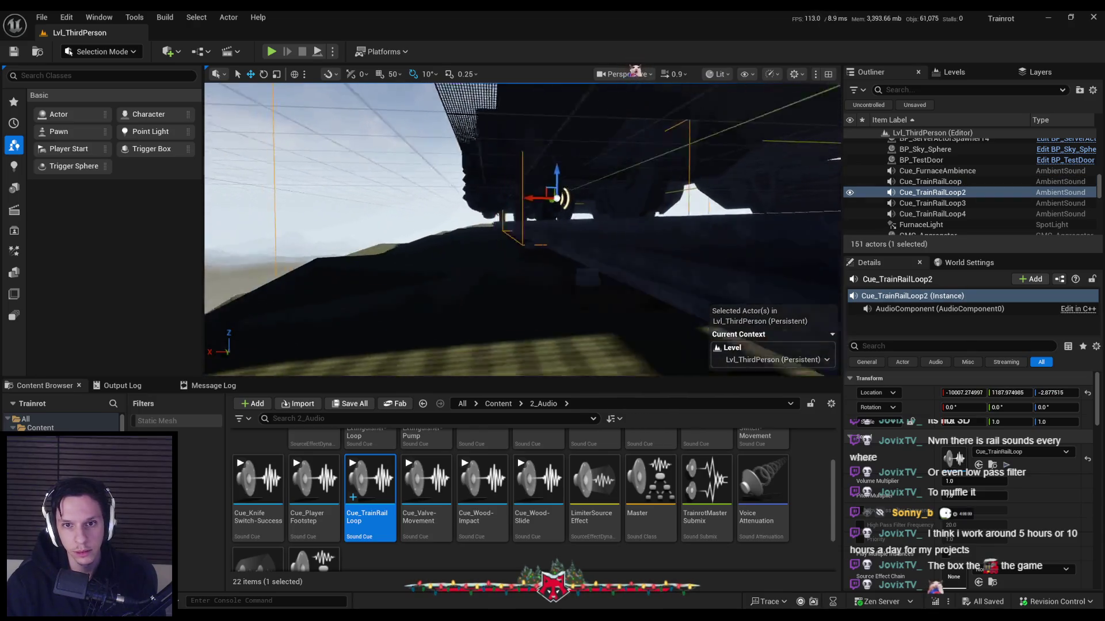
{"action": "left_click", "coordinate": [509, 190]}
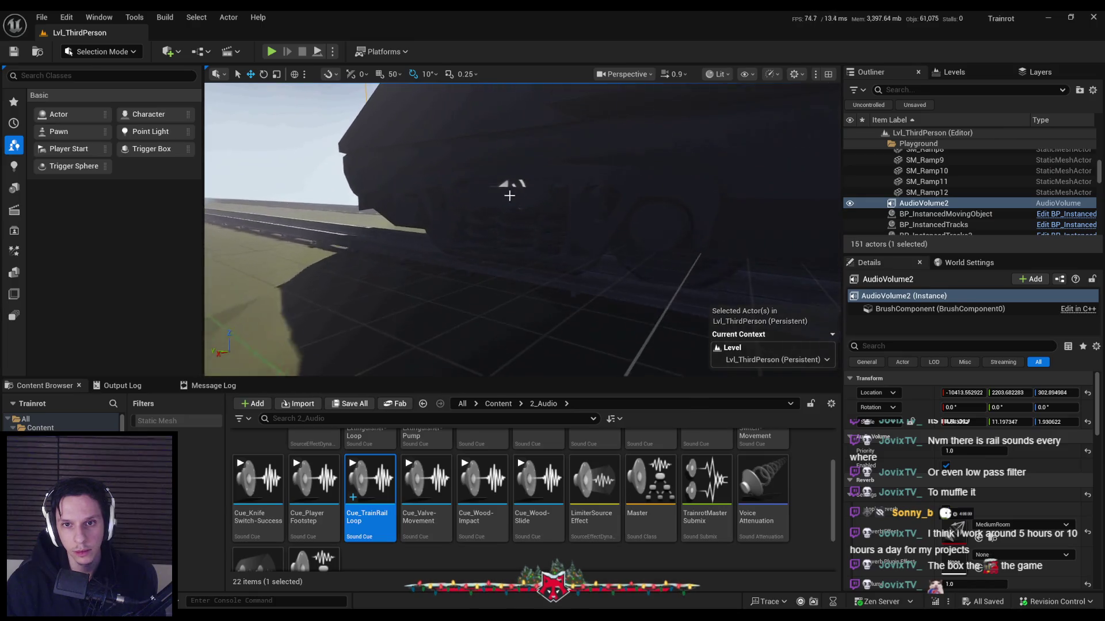
{"action": "left_click", "coordinate": [510, 195]}
{"action": "key", "text": "Delete"}
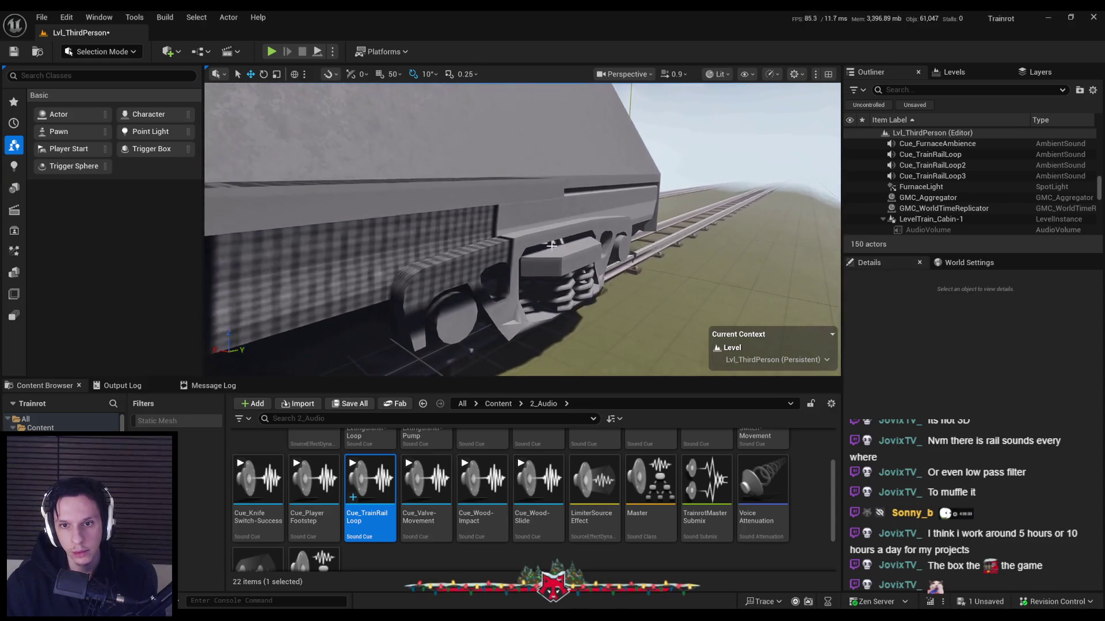
{"action": "left_click", "coordinate": [551, 244]}
{"action": "key", "text": "Delete"}
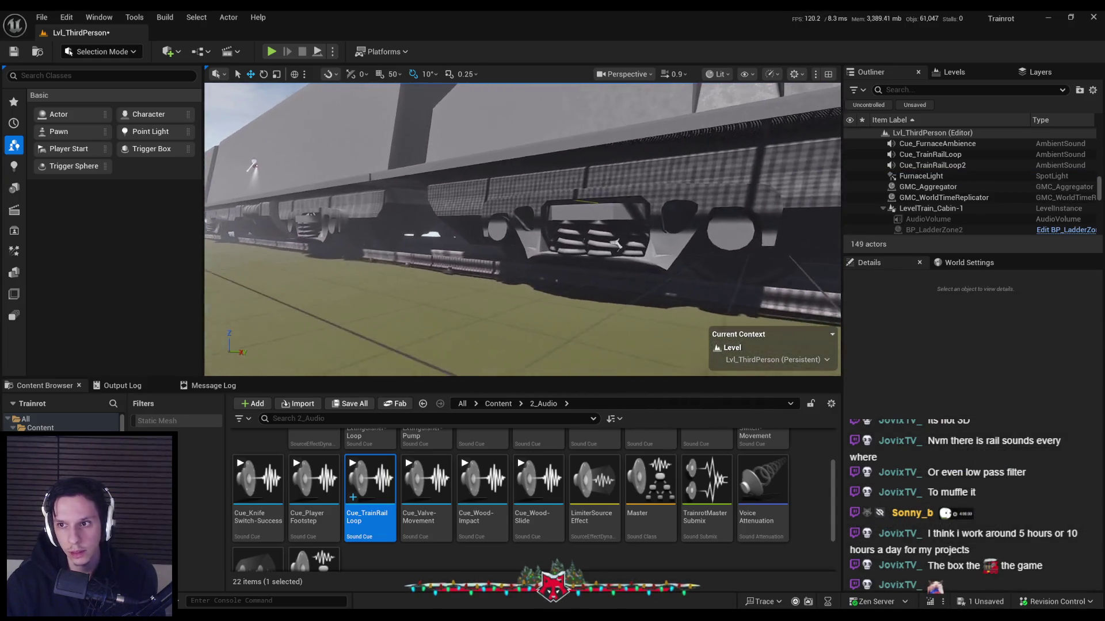
{"action": "key", "text": "ctrl+z"}
{"action": "key", "text": "ctrl+z"}
{"action": "key", "text": "f"}
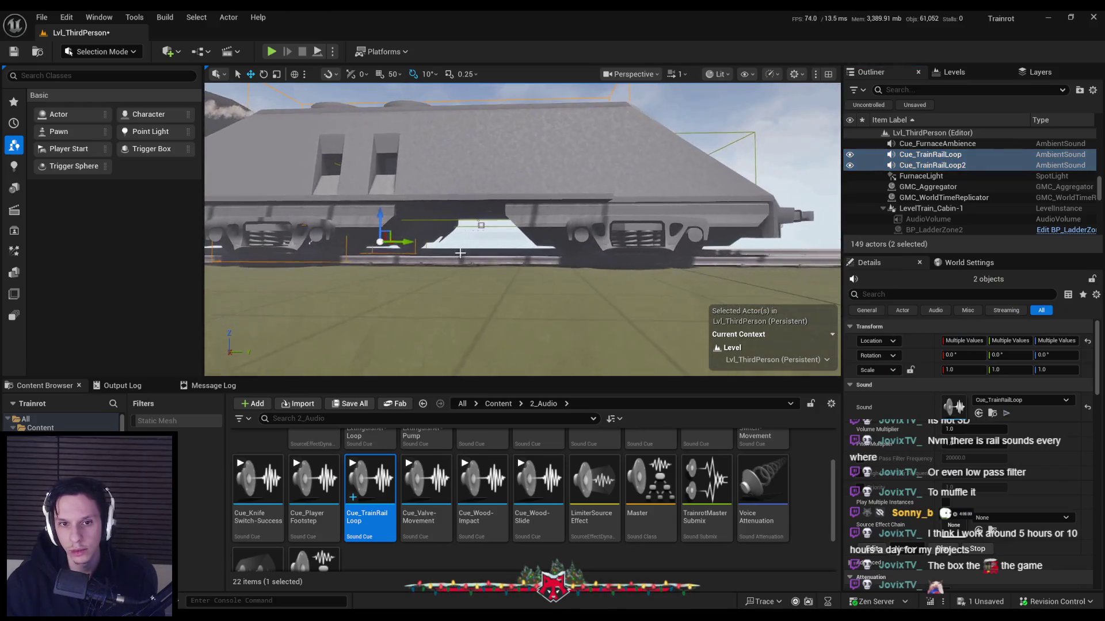
Save the level and launch a playtest.
{"action": "mouse_move", "coordinate": [582, 252]}
{"action": "left_mouse_down"}
{"action": "mouse_move", "coordinate": [582, 270]}
{"action": "mouse_move", "coordinate": [485, 221]}
{"action": "mouse_move", "coordinate": [248, 150]}
{"action": "mouse_move", "coordinate": [418, 98]}
{"action": "left_mouse_up"}
{"action": "key", "text": "ctrl+s"}
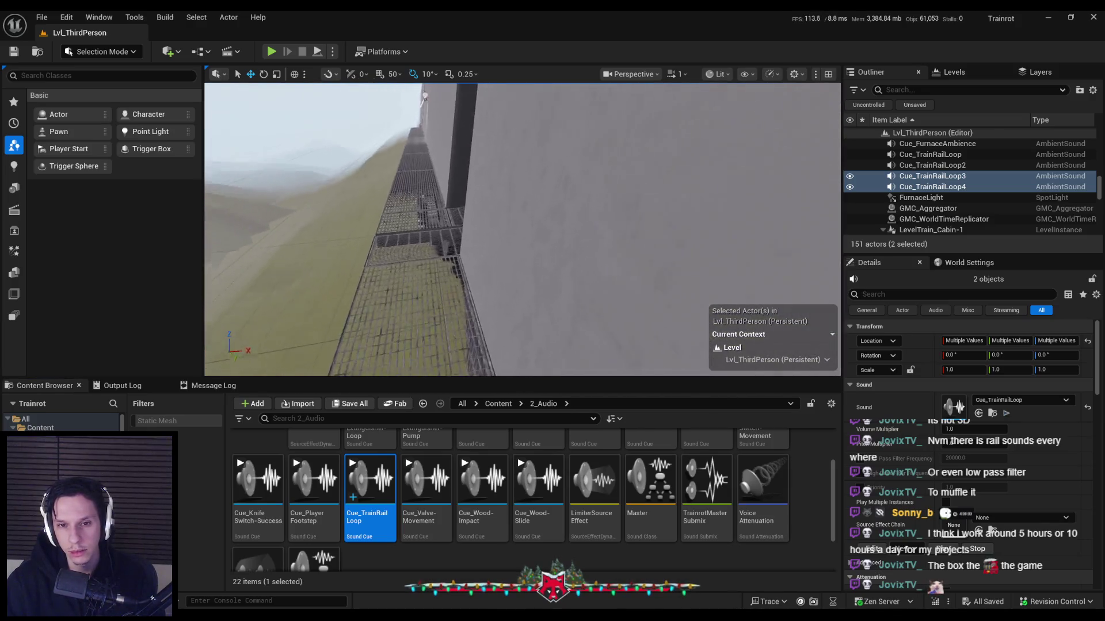
{"action": "left_click", "coordinate": [277, 53]}
{"action": "key", "text": "F11"}
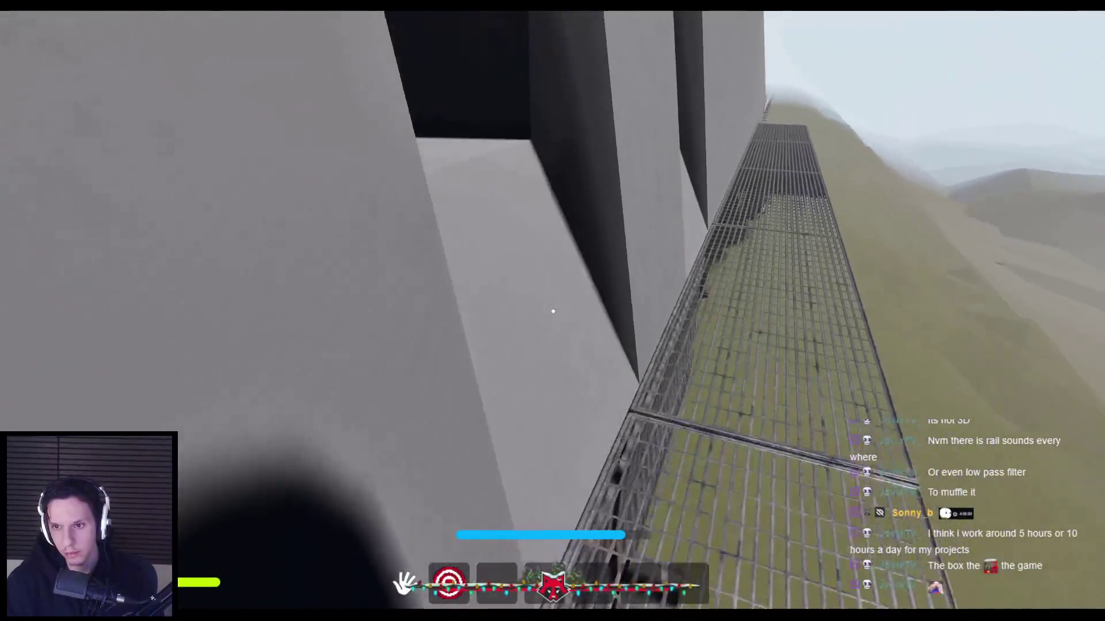
Walk the train's catwalk and back, open the grey cabin door, then stop the playtest.
{"action": "key", "text": "w"}
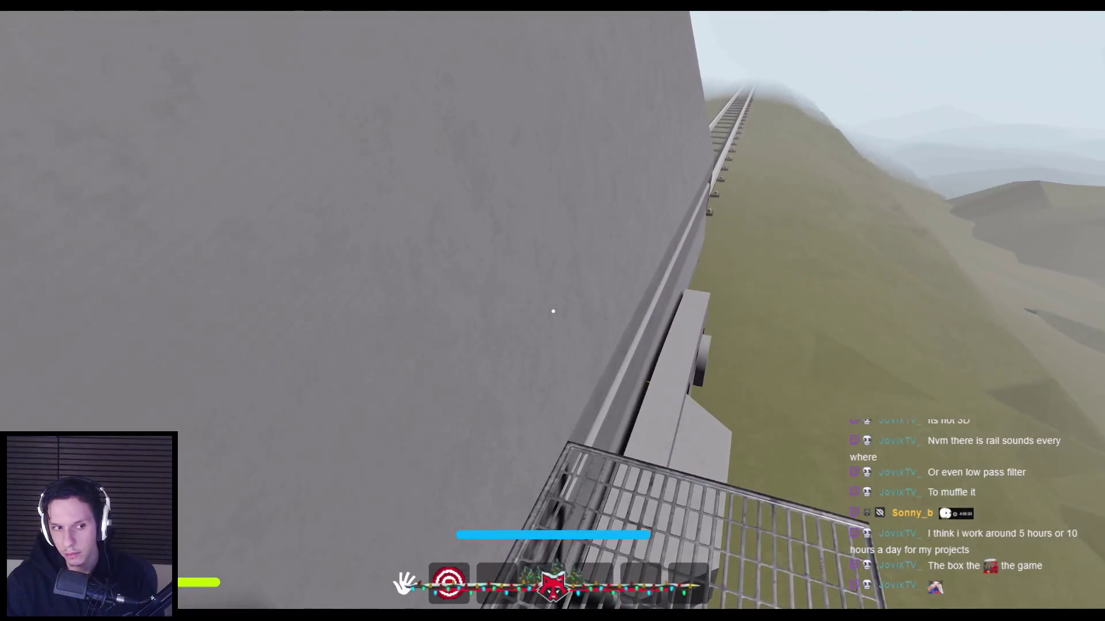
{"action": "key", "text": "shift"}
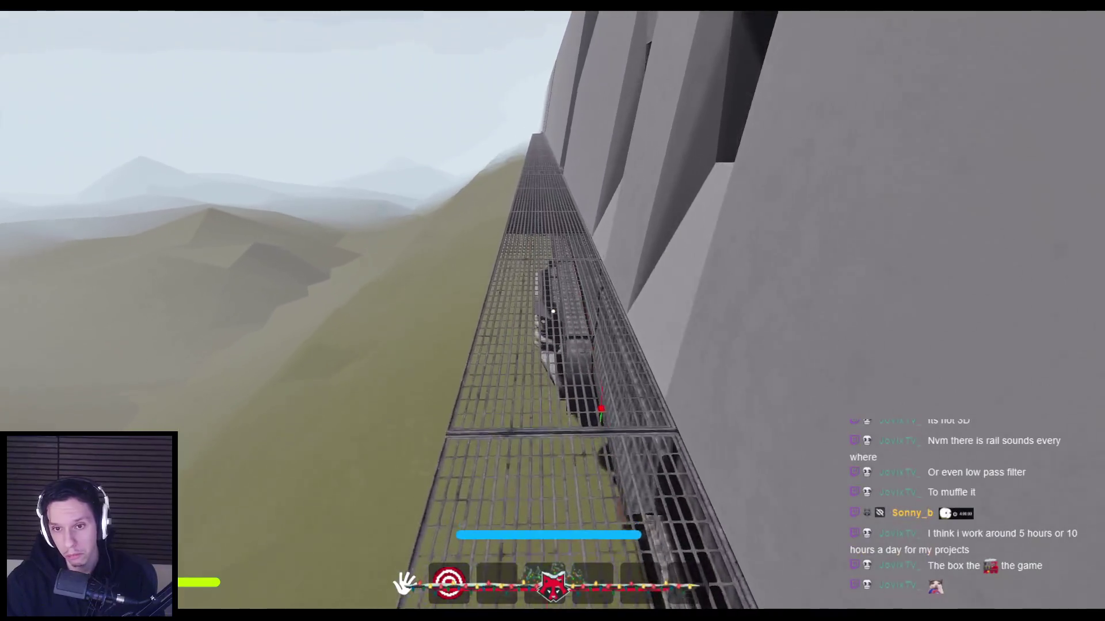
{"action": "key", "text": "w"}
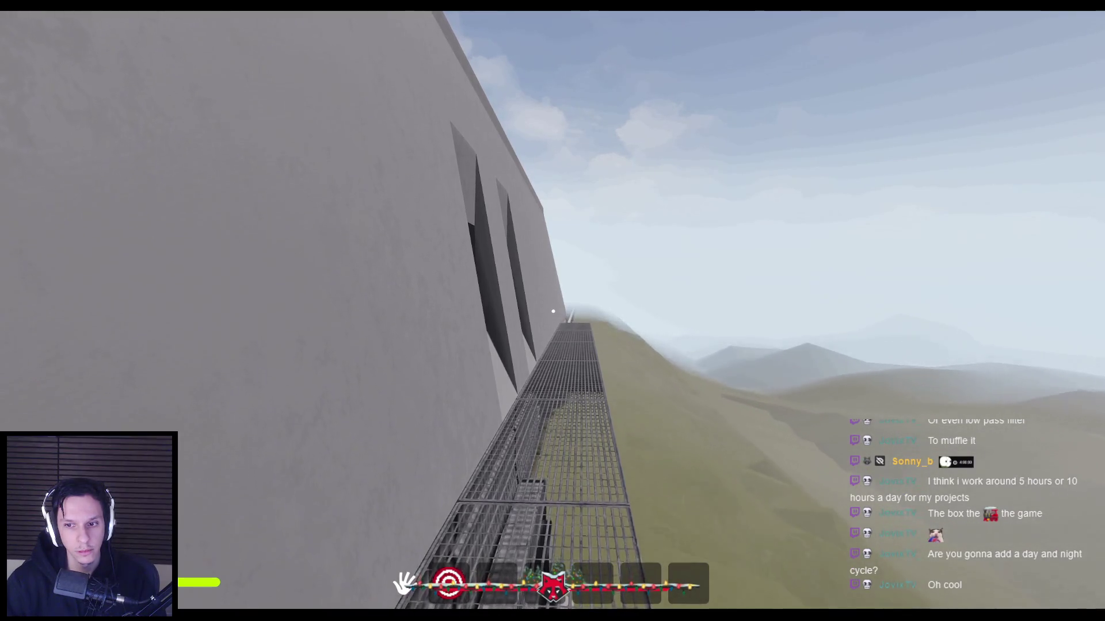
{"action": "key", "text": "e"}
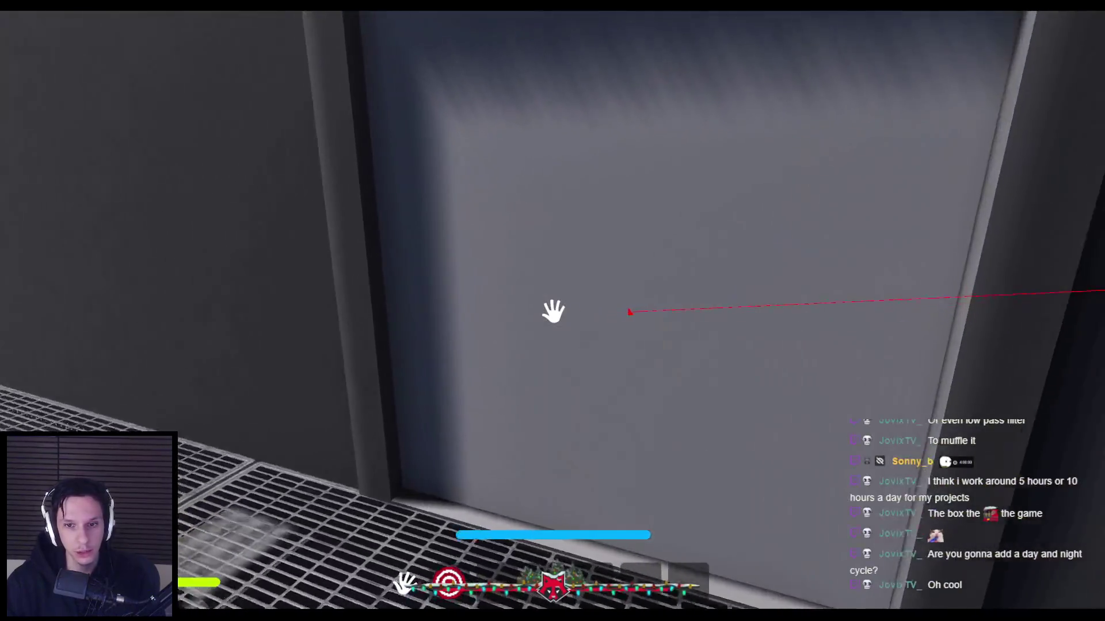
{"action": "left_click", "coordinate": [553, 311]}
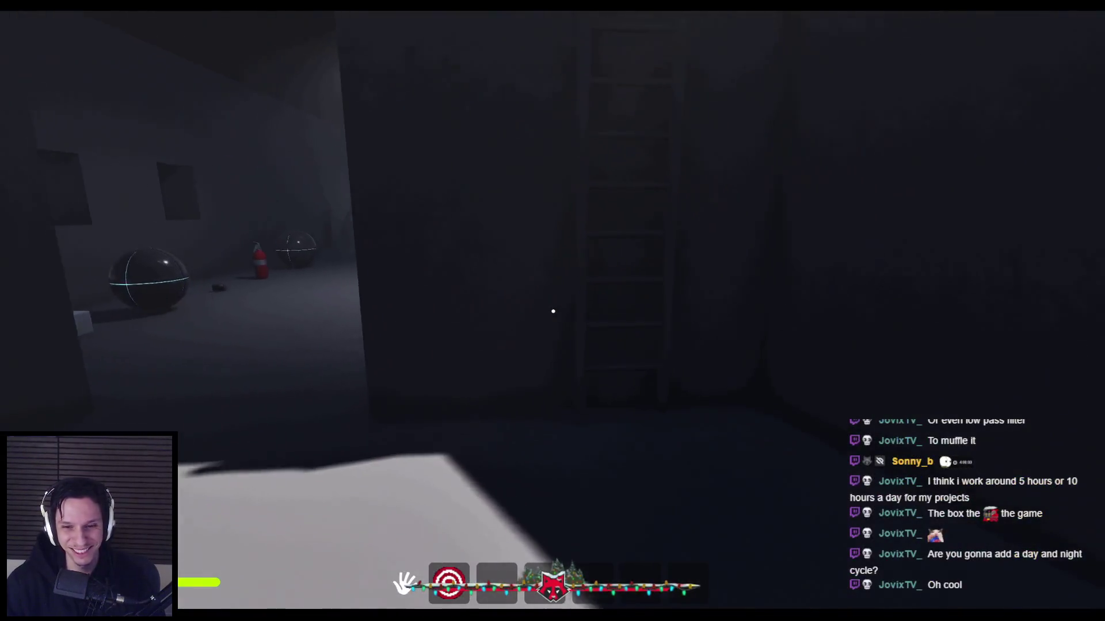
{"action": "key", "text": "Escape"}
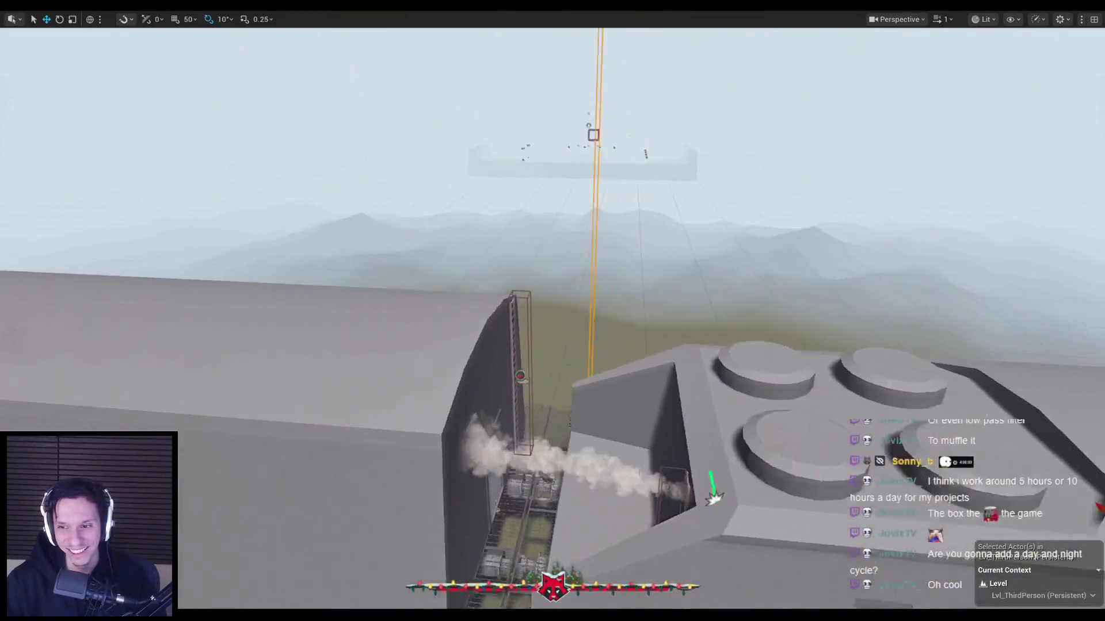
Select the train cabin car and enter edit mode on the LevelTrain_Cabin-1 instance.
{"action": "left_click_drag", "start_coordinate": [713, 497], "coordinate": [187, 236]}
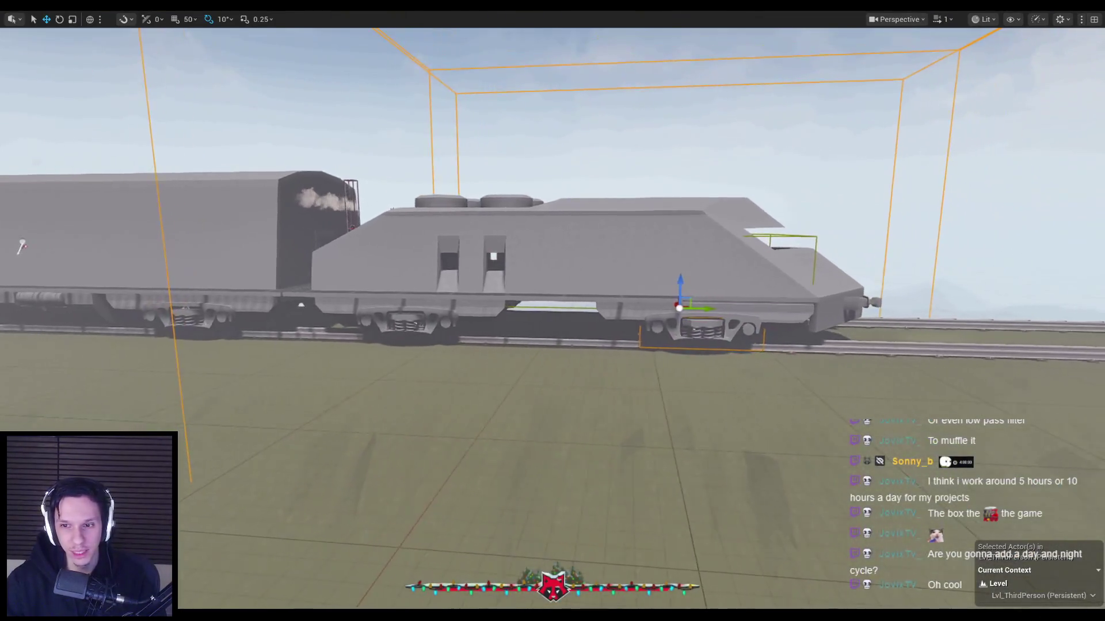
{"action": "left_click_drag", "start_coordinate": [508, 369], "coordinate": [509, 323]}
{"action": "left_click", "coordinate": [568, 353]}
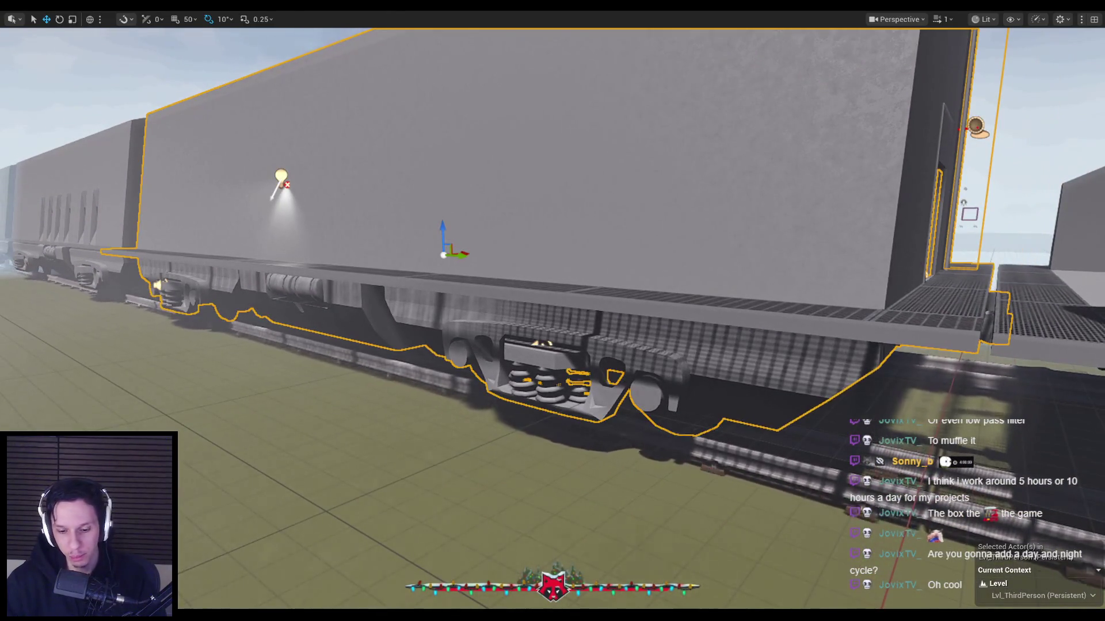
{"action": "key", "text": "F11"}
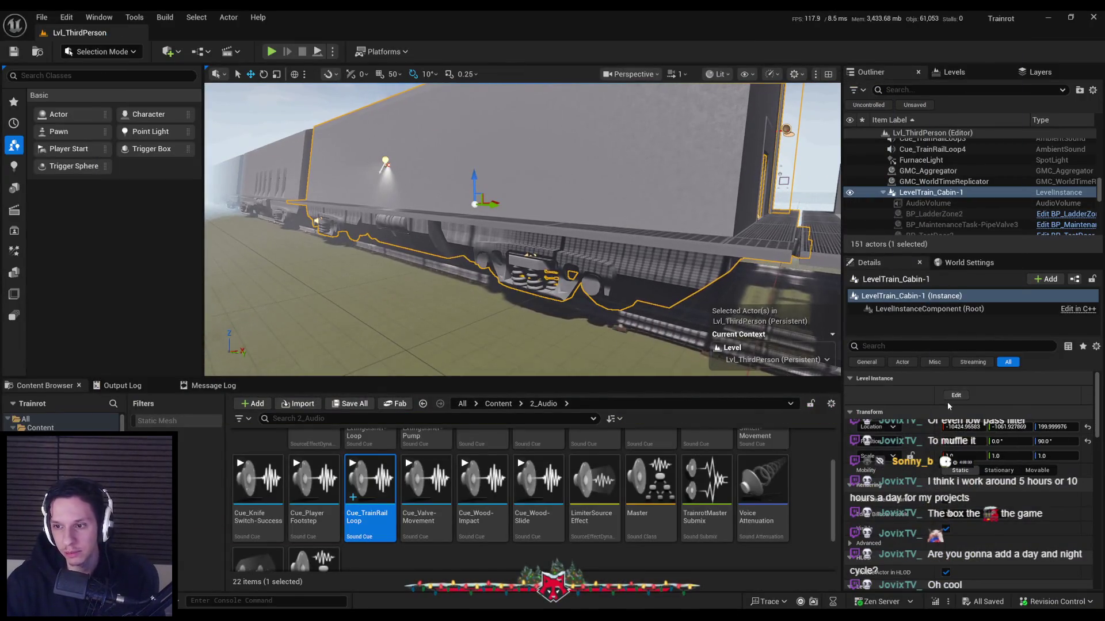
{"action": "left_click", "coordinate": [951, 398]}
Frame Cue_TrainRailLoop5, 6 and 7 in turn to check their positions by the bogies.
{"action": "left_click", "coordinate": [525, 256]}
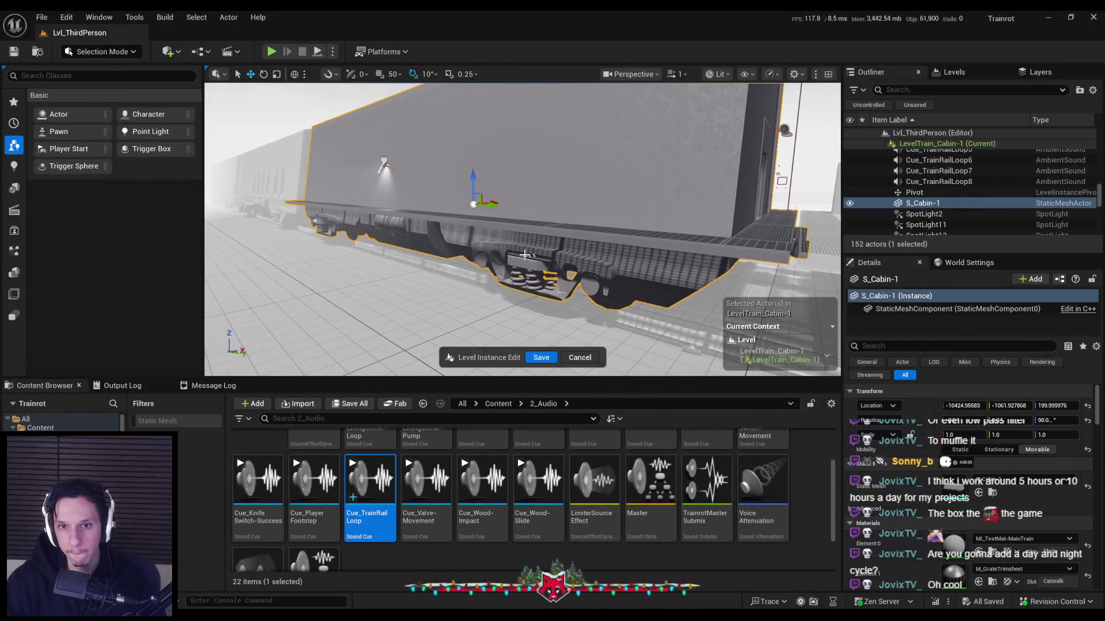
{"action": "left_click", "coordinate": [525, 255]}
{"action": "key", "text": "f"}
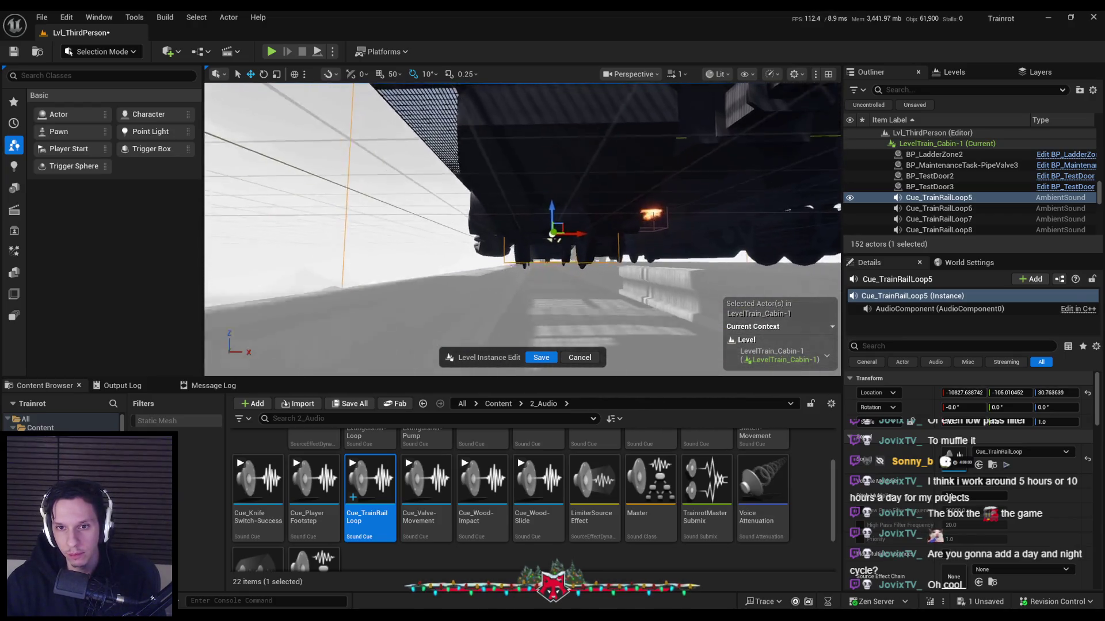
{"action": "left_click_drag", "start_coordinate": [540, 235], "coordinate": [499, 266]}
{"action": "left_click", "coordinate": [932, 208]}
{"action": "key", "text": "f"}
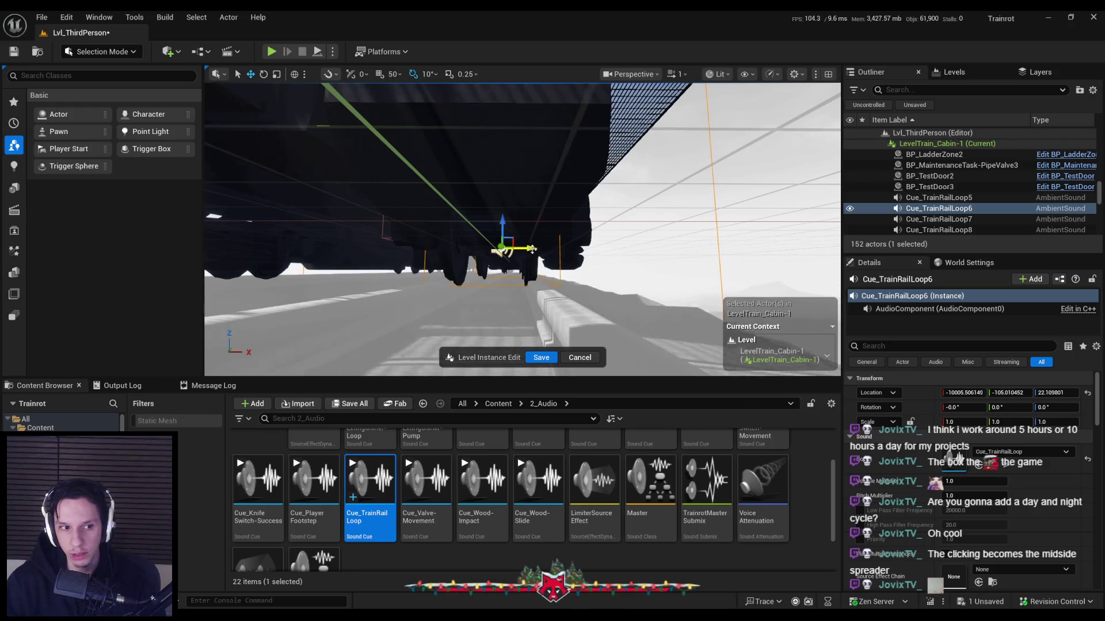
{"action": "key", "text": "f"}
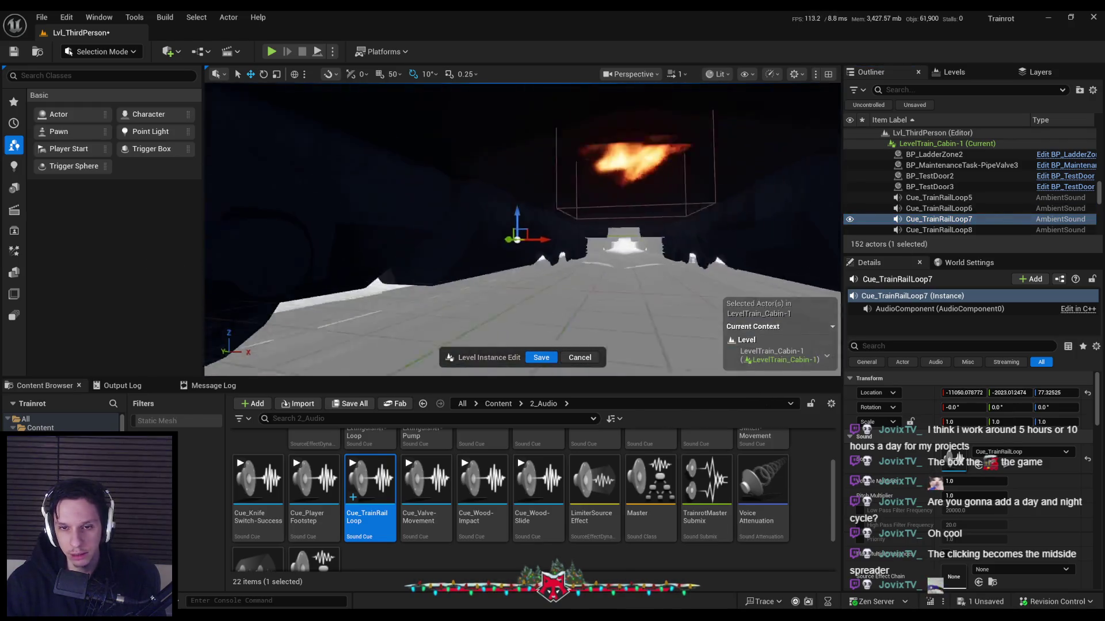
Frame Cue_TrainRailLoop8 under the train, look into the dark cabin, and start another playtest.
{"action": "left_click_drag", "start_coordinate": [596, 237], "coordinate": [525, 229]}
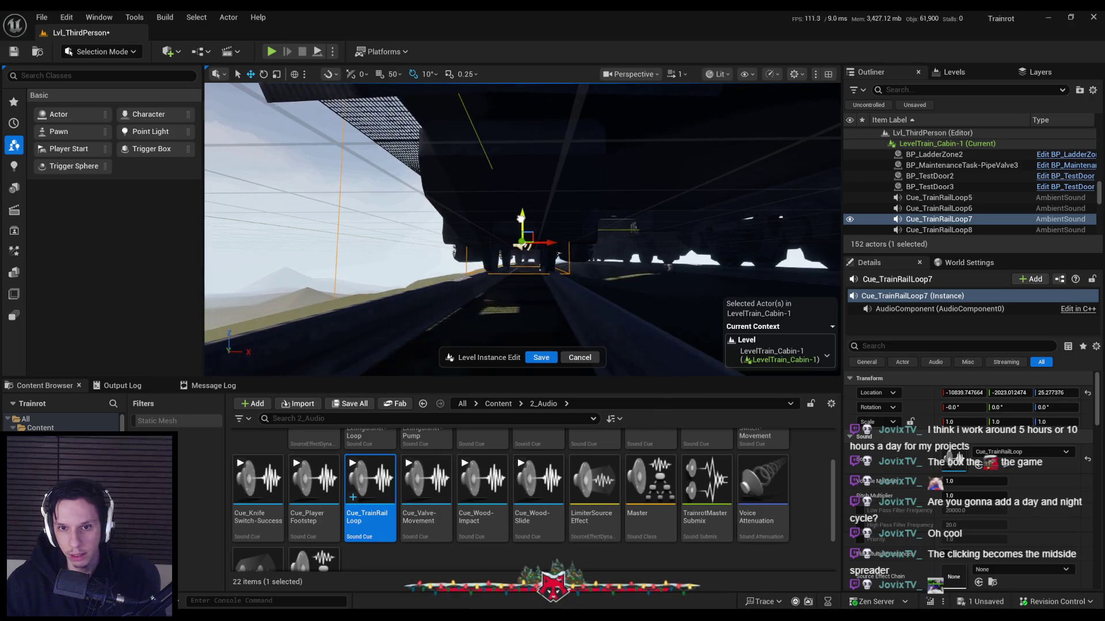
{"action": "mouse_move", "coordinate": [526, 229]}
{"action": "left_mouse_down"}
{"action": "mouse_move", "coordinate": [549, 232]}
{"action": "mouse_move", "coordinate": [556, 214]}
{"action": "mouse_move", "coordinate": [594, 223]}
{"action": "left_mouse_up"}
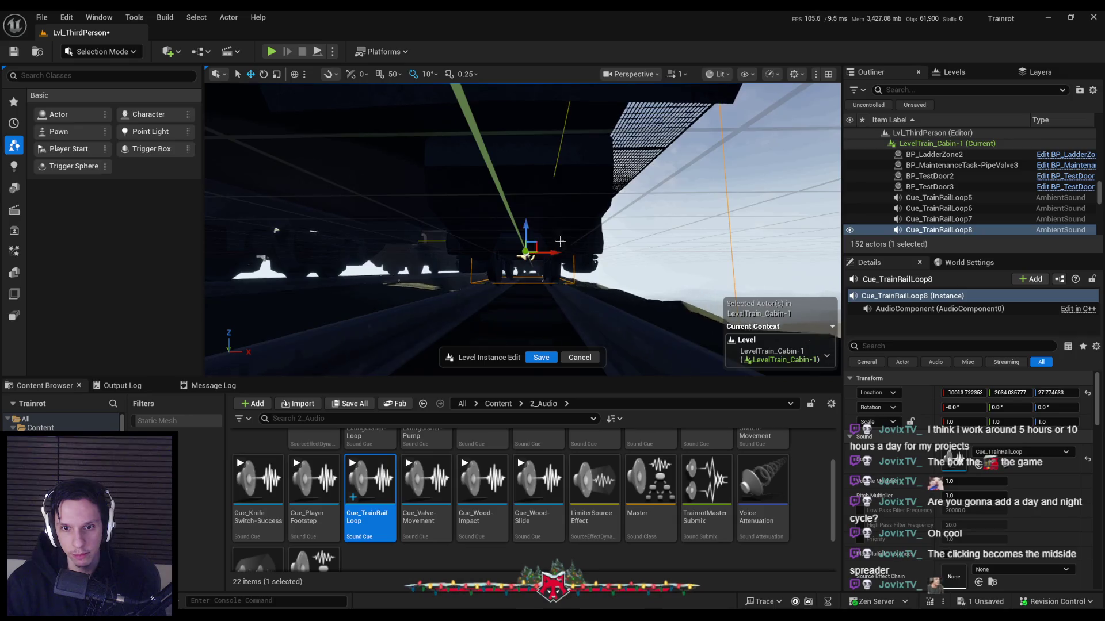
{"action": "key", "text": "f"}
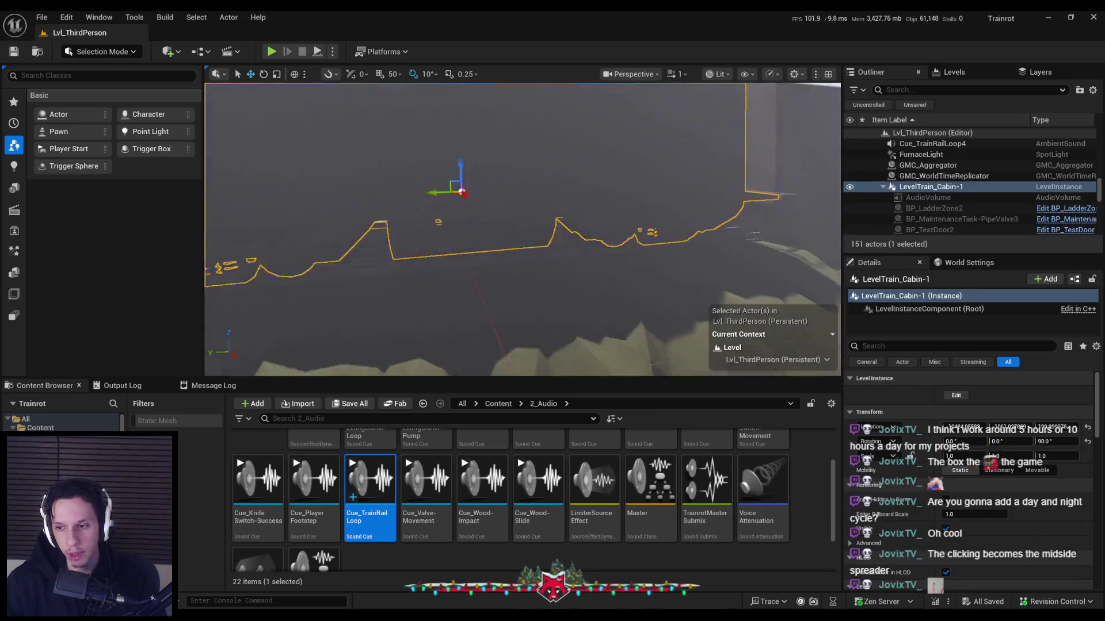
{"action": "left_click_drag", "start_coordinate": [478, 207], "coordinate": [431, 172]}
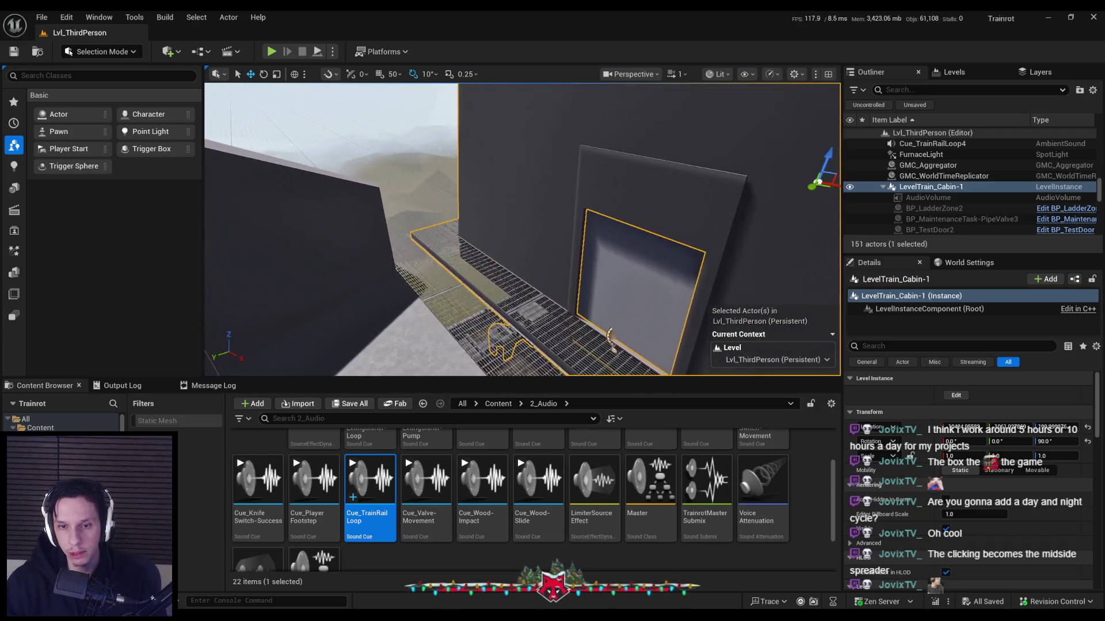
{"action": "mouse_move", "coordinate": [510, 196]}
{"action": "left_mouse_down"}
{"action": "mouse_move", "coordinate": [511, 172]}
{"action": "mouse_move", "coordinate": [511, 195]}
{"action": "left_mouse_up"}
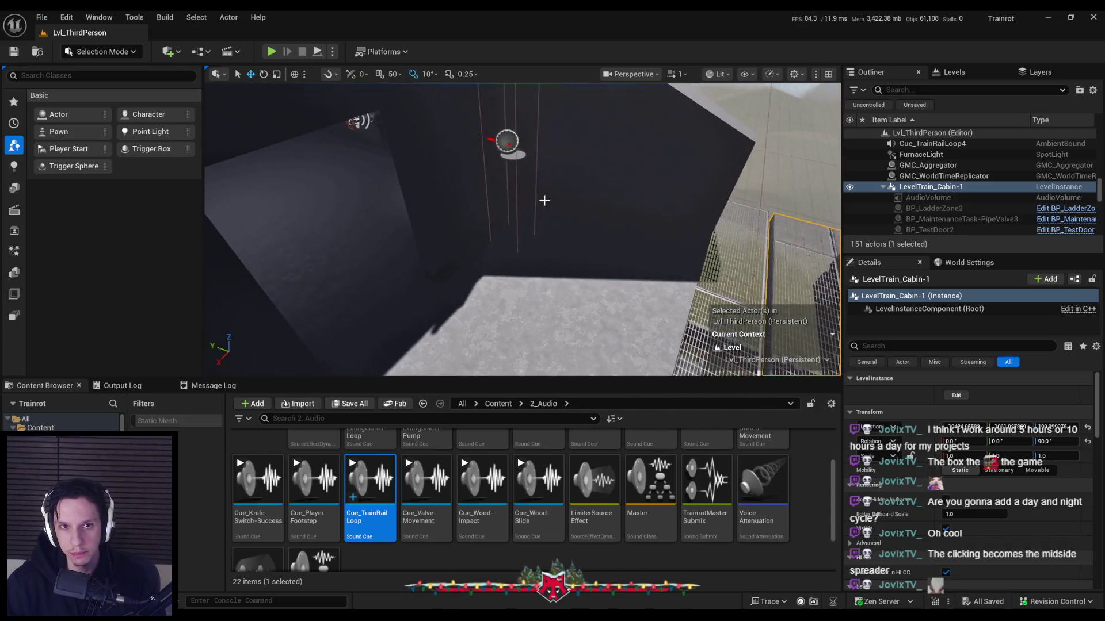
{"action": "left_click", "coordinate": [273, 51]}
{"action": "key", "text": "F11"}
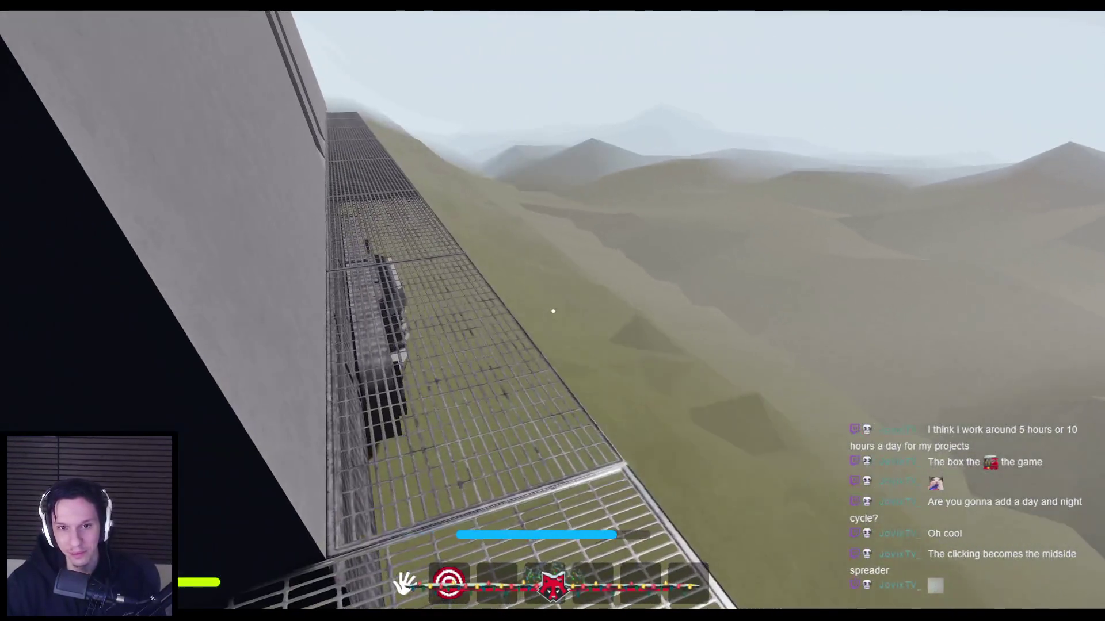
Walk down the catwalk beside the wall and into the dim cabin corridor.
{"action": "key", "text": "w"}
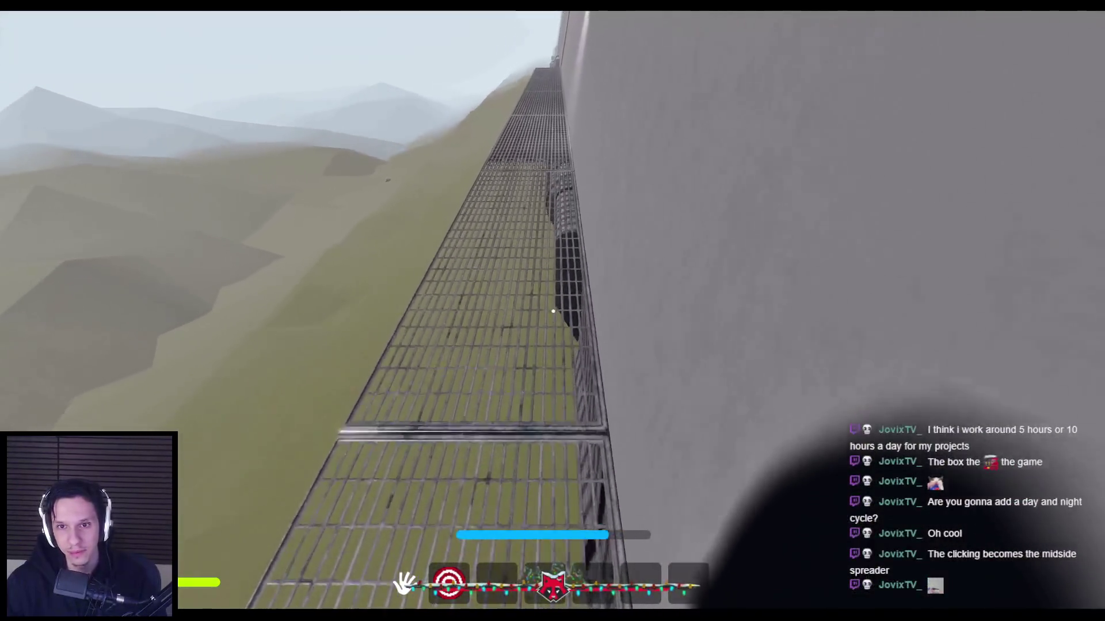
{"action": "key", "text": "w"}
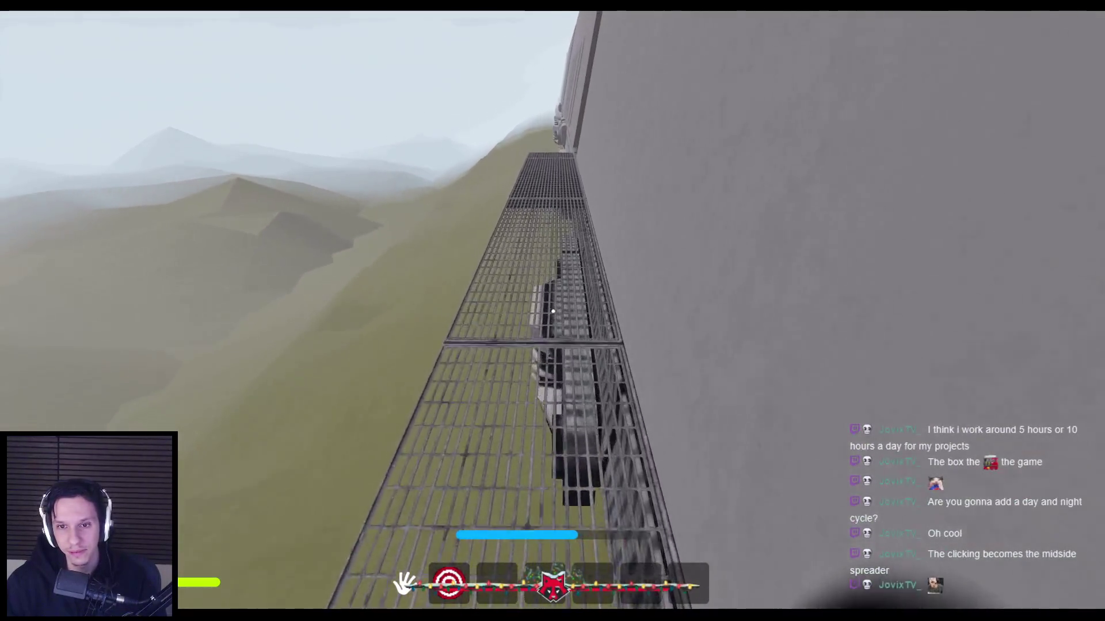
{"action": "key", "text": "w"}
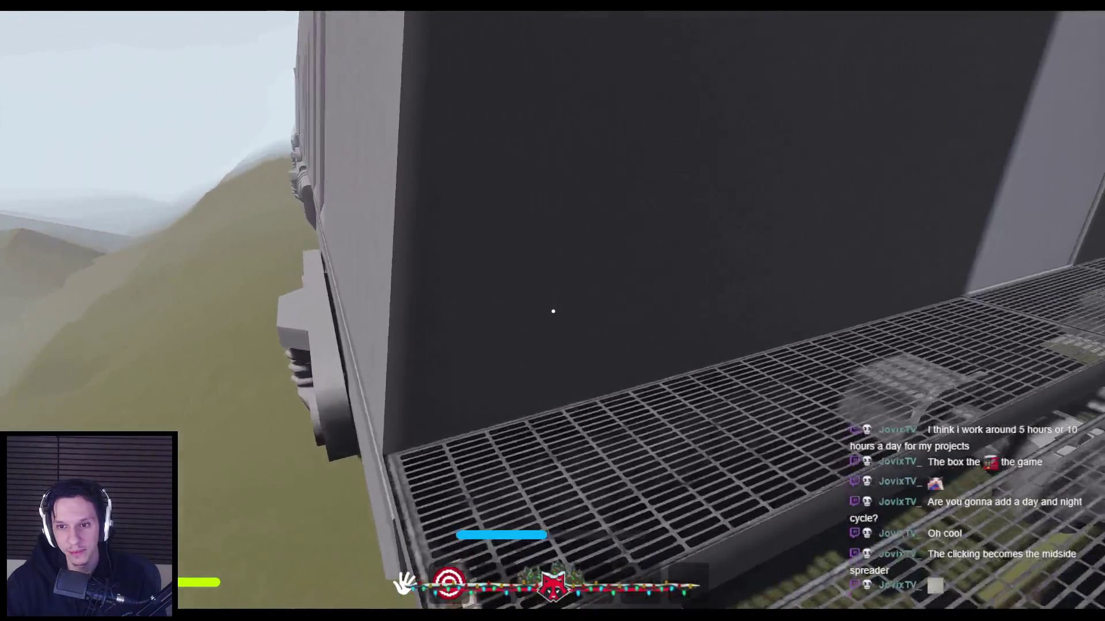
{"action": "key", "text": "w"}
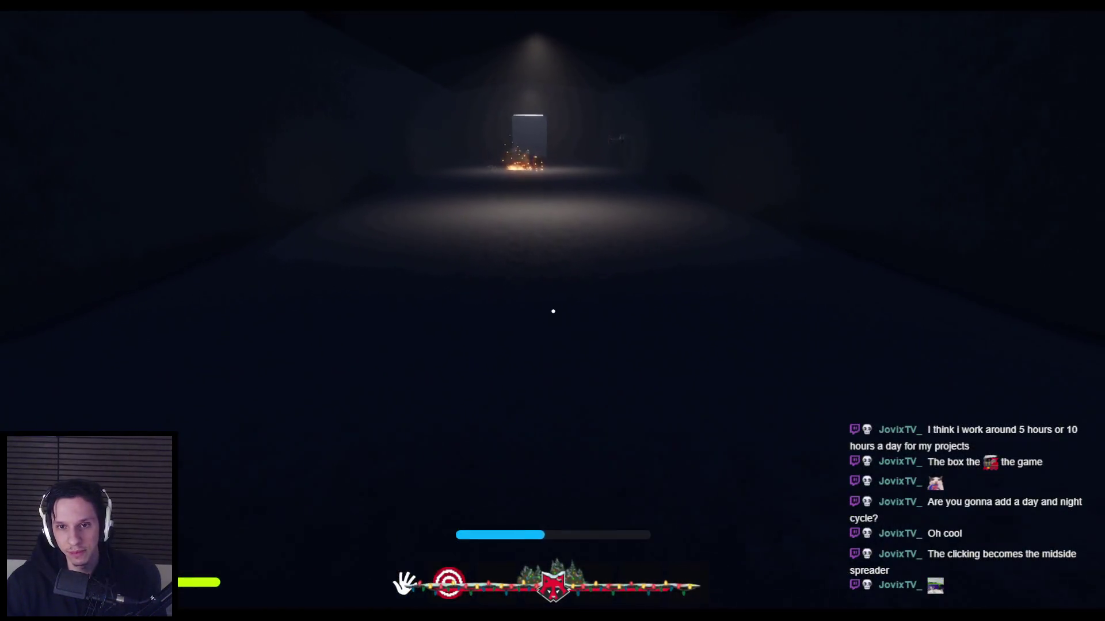